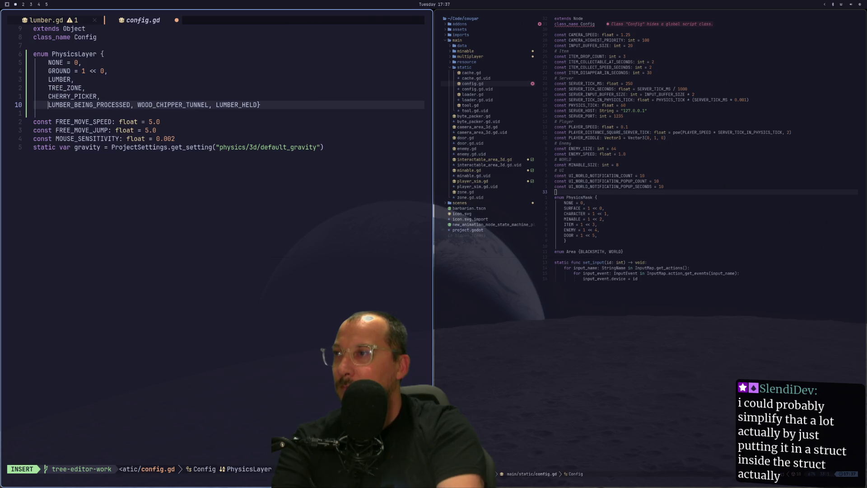
Move WOOD_CHIPPER_TUNNEL onto its own line in the PhysicsLayer enum and begin recording a macro.
{"action": "key", "text": "w"}
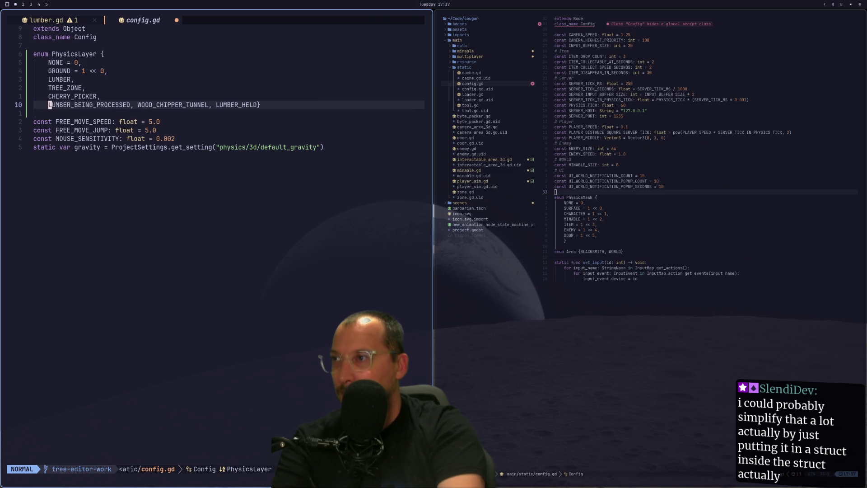
{"action": "type", "text": "s,"}
{"action": "key", "text": "Delete"}
{"action": "key", "text": "Return"}
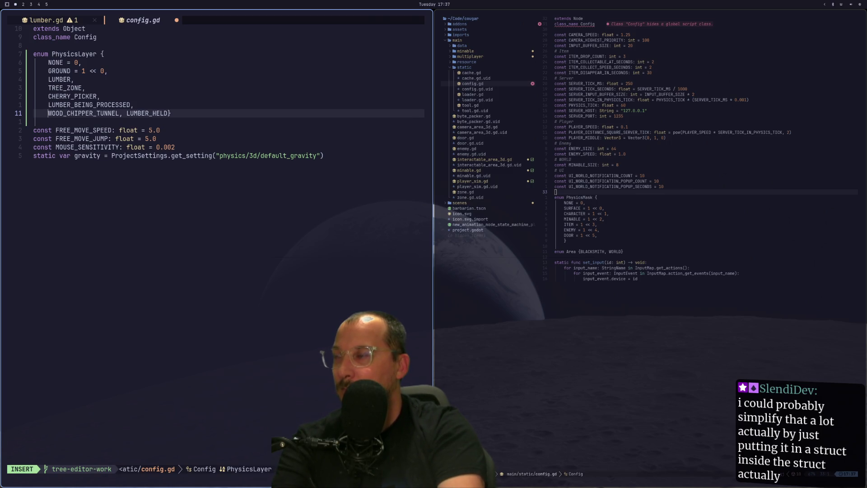
{"action": "key", "text": "Escape"}
{"action": "key", "text": "q"}
{"action": "key", "text": "q"}
Put LUMBER_HELD and the enum's closing brace on their own lines.
{"action": "key", "text": "k"}
{"action": "key", "text": "j"}
{"action": "key", "text": "f"}
{"action": "key", "text": "comma"}
{"action": "key", "text": "a"}
{"action": "key", "text": "Delete"}
{"action": "key", "text": "Return"}
{"action": "key", "text": "Escape"}
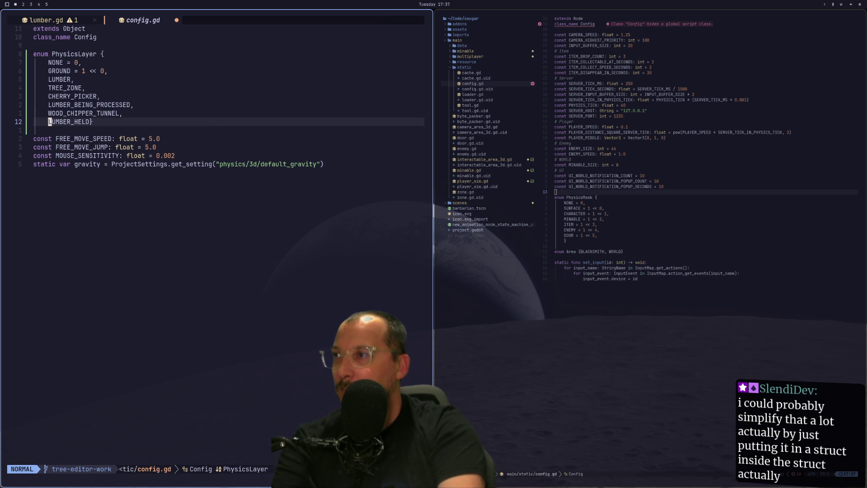
{"action": "key", "text": "a"}
{"action": "key", "text": "Return"}
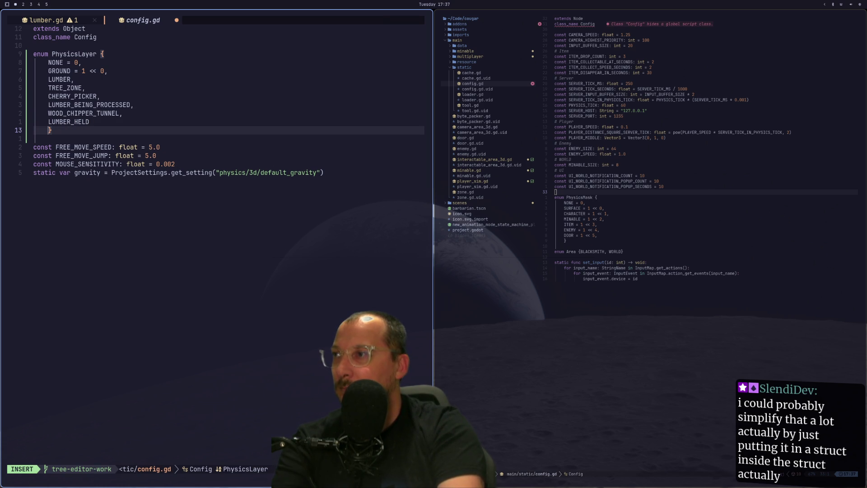
Copy GROUND's ' = 1 << 0' onto LUMBER and change it to 1 << 1.
{"action": "key", "text": "Escape"}
{"action": "key", "text": "k"}
{"action": "key", "text": "k"}
{"action": "key", "text": "k"}
{"action": "key", "text": "j"}
{"action": "key", "text": "j"}
{"action": "key", "text": "w"}
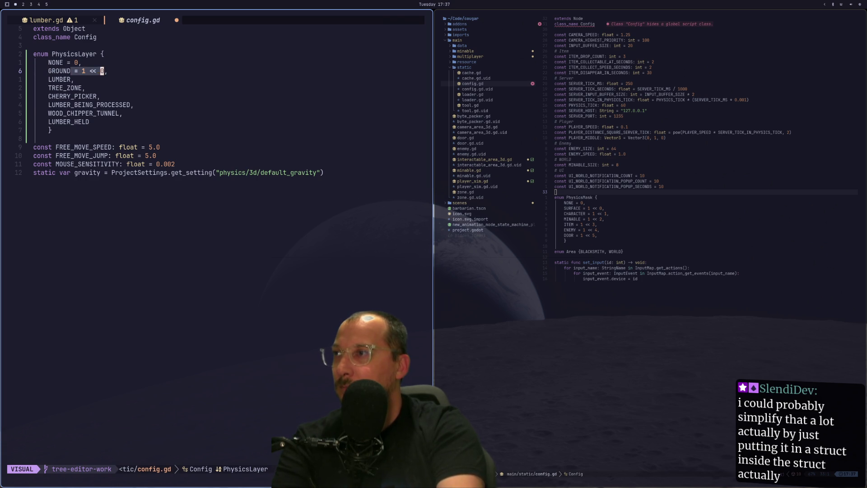
{"action": "key", "text": "y"}
{"action": "key", "text": "t"}
{"action": "key", "text": "comma"}
{"action": "key", "text": "j"}
{"action": "key", "text": "P"}
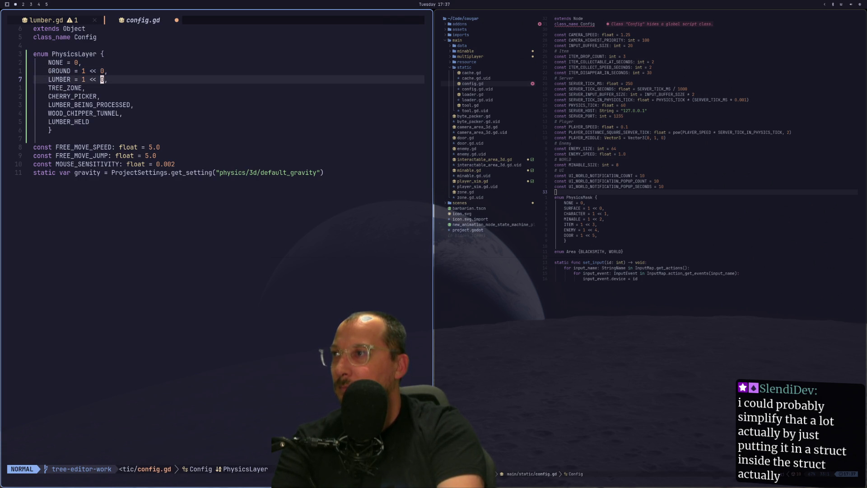
{"action": "key", "text": "r"}
{"action": "key", "text": "1"}
{"action": "key", "text": "braceleft"}
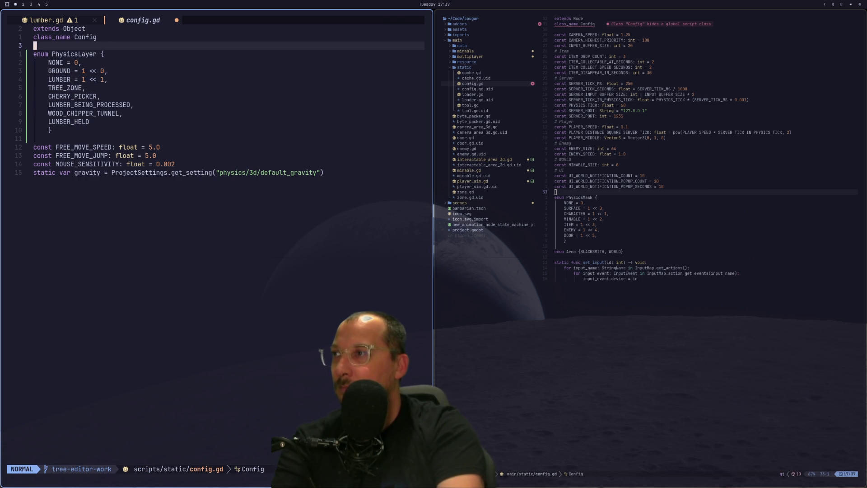
Give the TREE_ZONE entry a 1 << shift bit value.
{"action": "key", "text": "j"}
{"action": "key", "text": "j"}
{"action": "key", "text": "j"}
{"action": "key", "text": "j"}
{"action": "key", "text": "j"}
{"action": "key", "text": "f"}
{"action": "key", "text": "O"}
{"action": "key", "text": "braceleft"}
{"action": "key", "text": "j"}
{"action": "key", "text": "j"}
{"action": "key", "text": "j"}
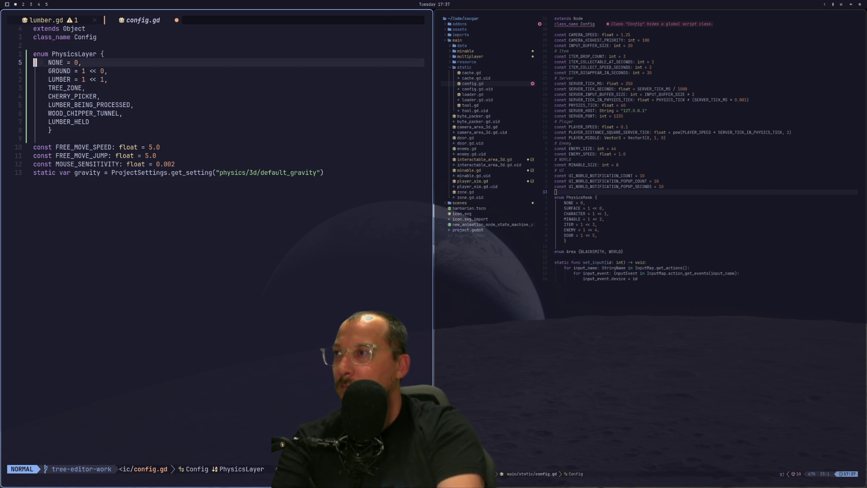
{"action": "key", "text": "dollar"}
{"action": "key", "text": "w"}
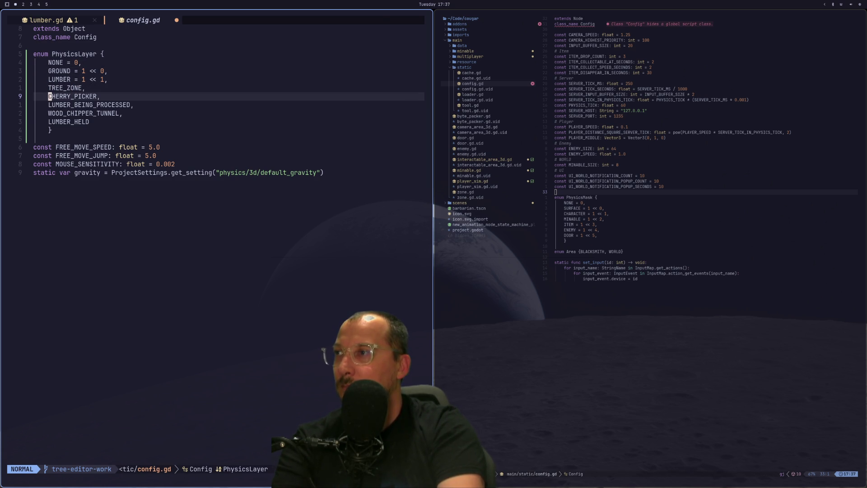
{"action": "key", "text": "b"}
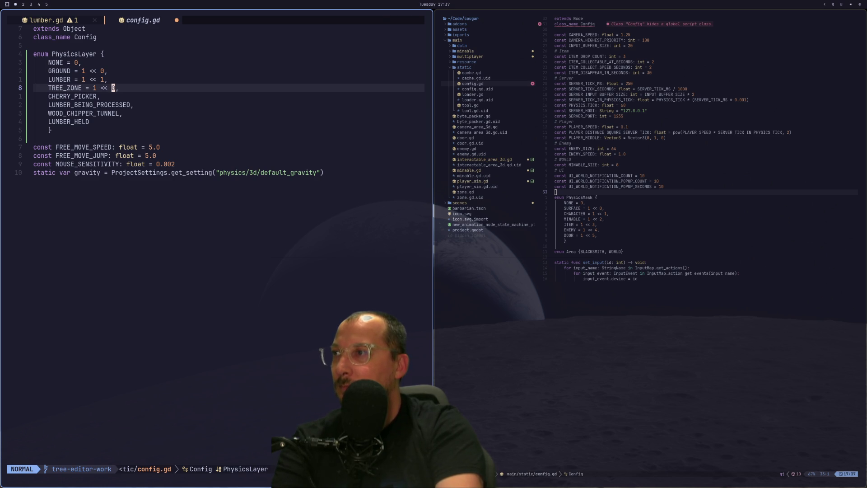
{"action": "key", "text": "j"}
{"action": "key", "text": "k"}
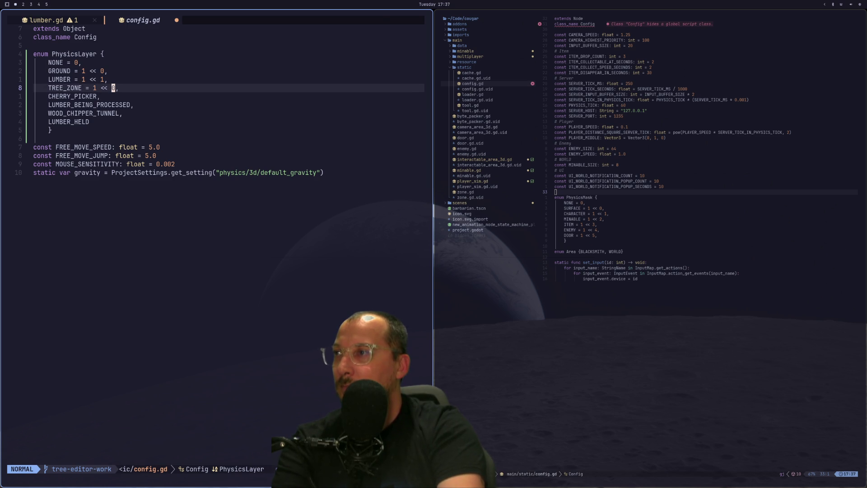
{"action": "key", "text": "h"}
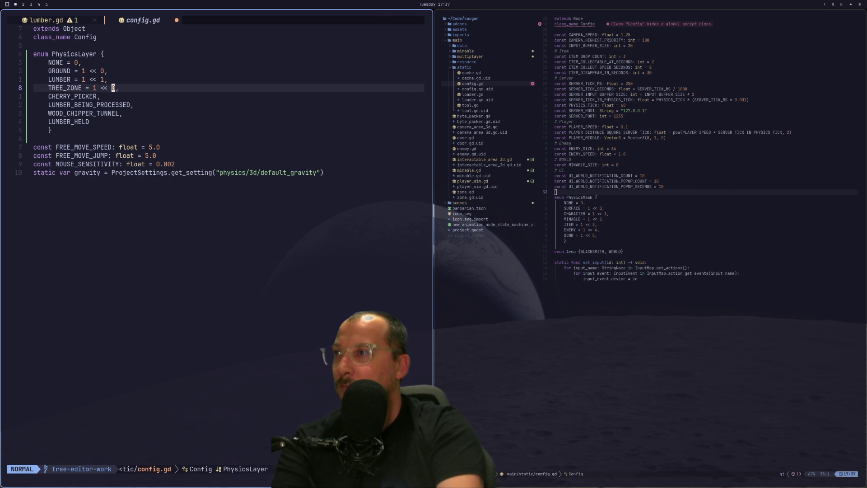
{"action": "key", "text": "s"}
{"action": "key", "text": "super+1"}
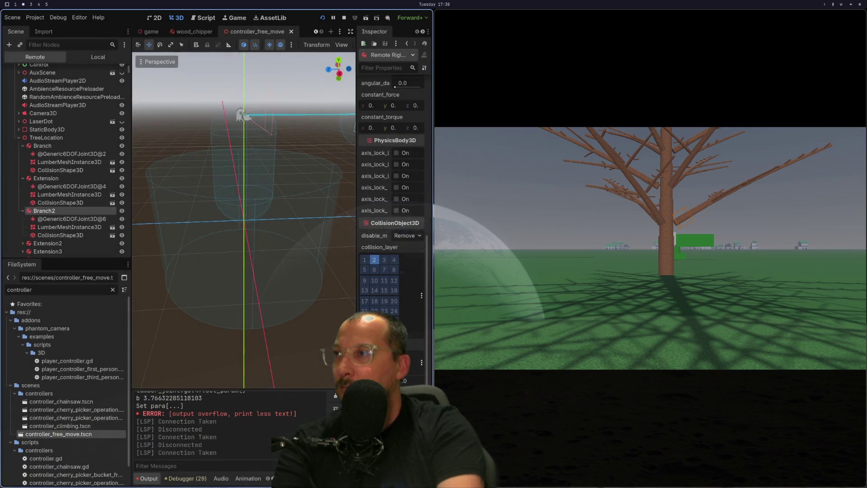
Give CHERRY_PICKER the bit value 1 << 3.
{"action": "key", "text": "super+1"}
{"action": "key", "text": "Escape"}
{"action": "key", "text": "j"}
{"action": "key", "text": "dollar"}
{"action": "type", "text": "i = 1 << 0"}
{"action": "key", "text": "Escape"}
{"action": "key", "text": "r"}
{"action": "key", "text": "3"}
{"action": "key", "text": "j"}
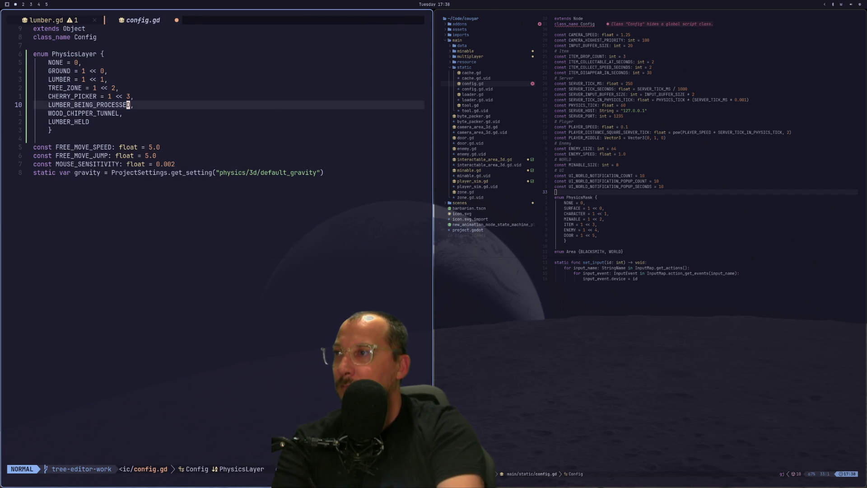
Undo the misplaced pastes and give LUMBER_BEING_PROCESSED the bit value 1 << 4.
{"action": "key", "text": "period"}
{"action": "key", "text": "u"}
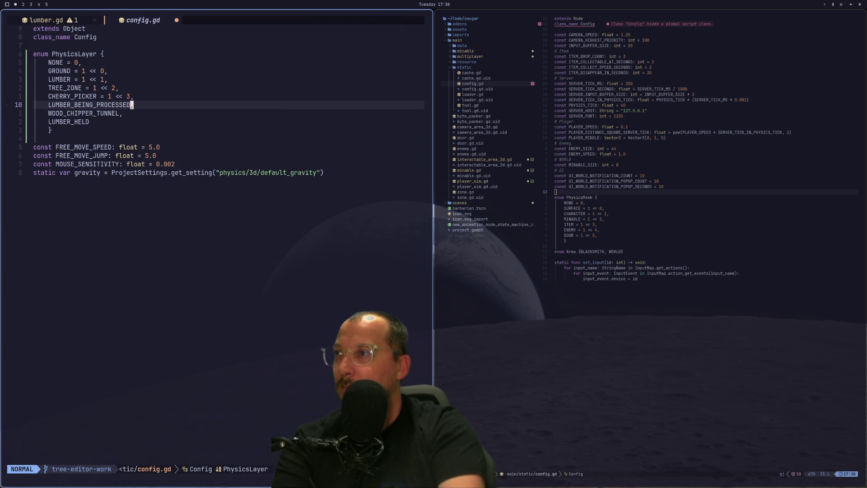
{"action": "key", "text": "braceleft"}
{"action": "key", "text": "period"}
{"action": "key", "text": "u"}
{"action": "key", "text": "j"}
{"action": "key", "text": "j"}
{"action": "key", "text": "j"}
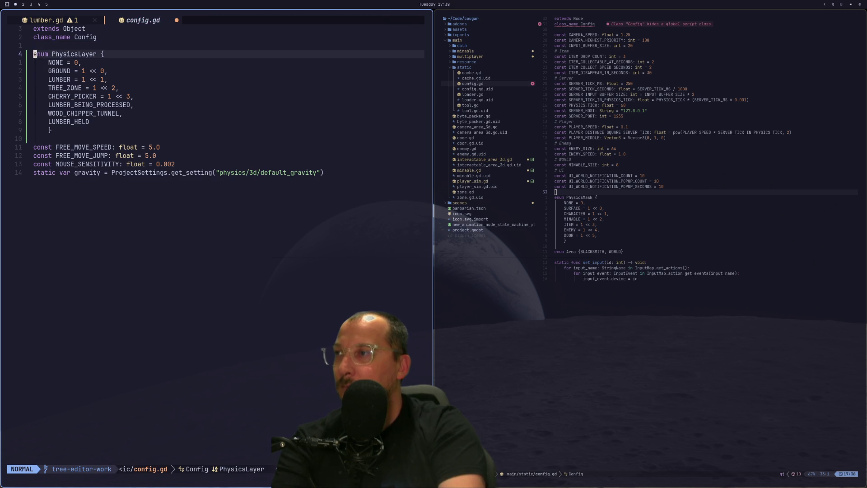
{"action": "key", "text": "dollar"}
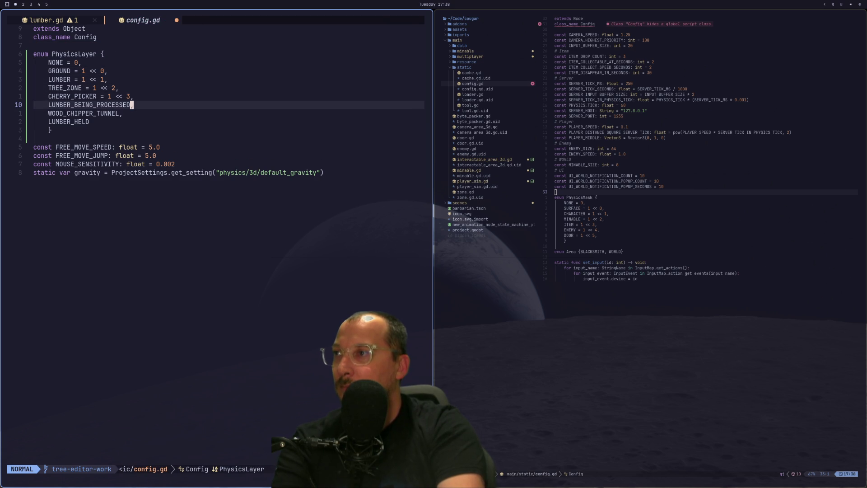
{"action": "key", "text": "period"}
{"action": "type", "text": "s54"}
Add a 1 << 5 bit value to WOOD_CHIPPER_TUNNEL.
{"action": "key", "text": "Escape"}
{"action": "key", "text": "j"}
{"action": "key", "text": "period"}
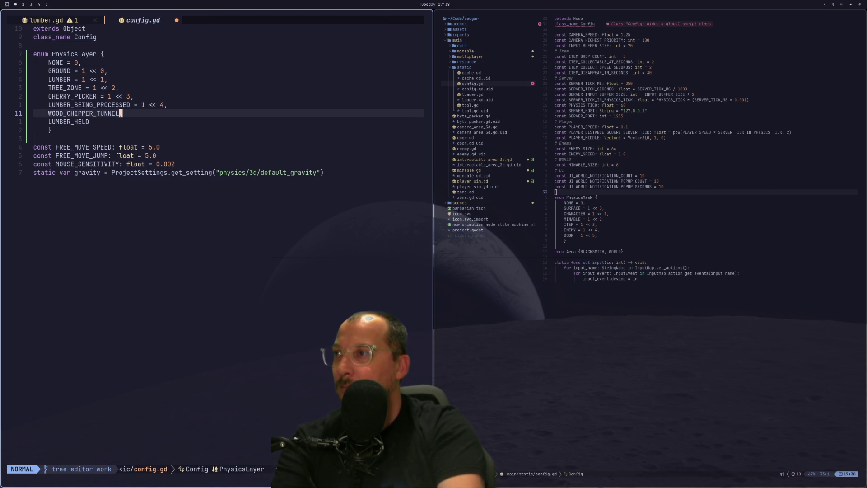
{"action": "key", "text": "i"}
{"action": "key", "text": "Escape"}
{"action": "key", "text": "j"}
{"action": "key", "text": "braceleft"}
{"action": "key", "text": "j"}
{"action": "key", "text": "5"}
{"action": "key", "text": "j"}
{"action": "key", "text": "2"}
{"action": "key", "text": "j"}
{"action": "key", "text": "j"}
Give LUMBER_HELD the bit value 1 << 6, restoring its final D.
{"action": "key", "text": "f"}
{"action": "key", "text": "shift+l"}
{"action": "key", "text": "P"}
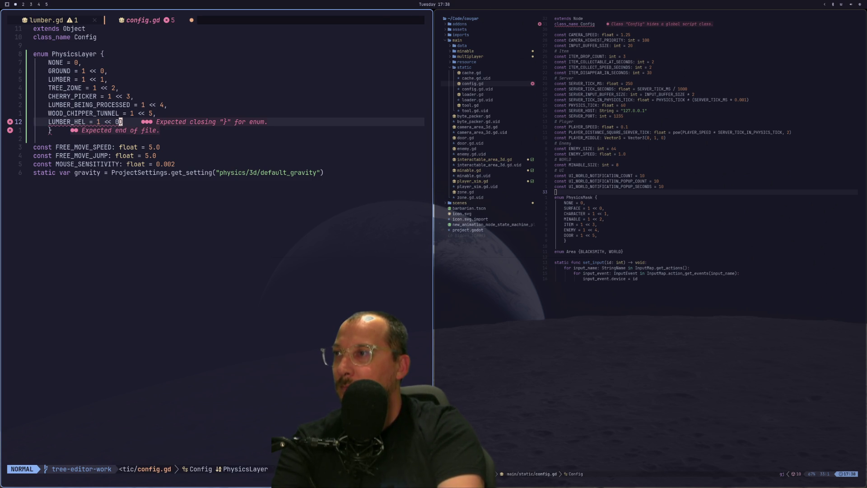
{"action": "key", "text": "s"}
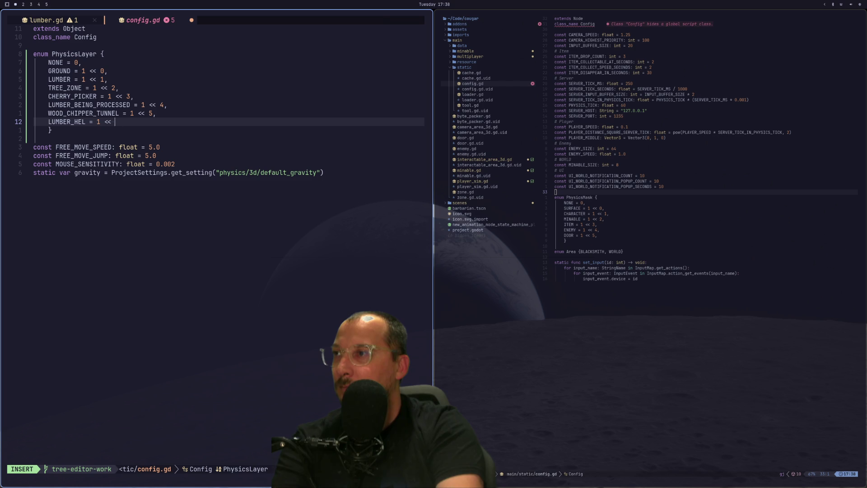
{"action": "type", "text": "6"}
{"action": "key", "text": "Escape"}
{"action": "key", "text": "b"}
{"action": "key", "text": "b"}
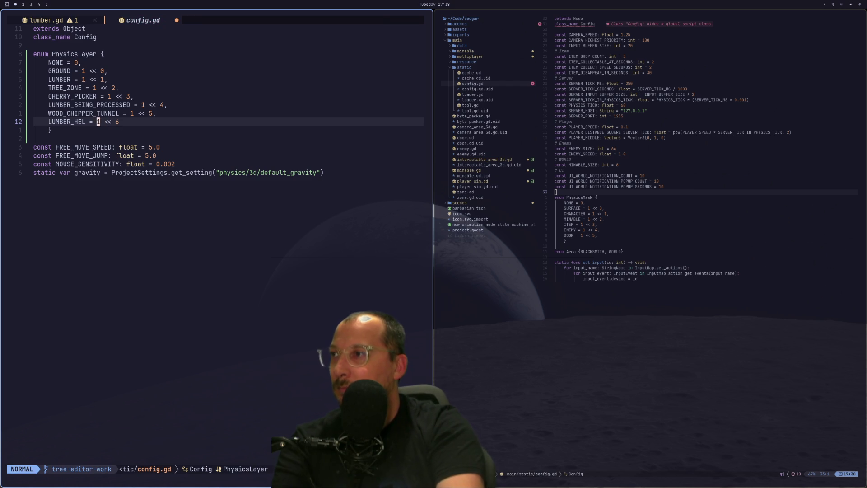
{"action": "type", "text": "hiD"}
{"action": "key", "text": "Escape"}
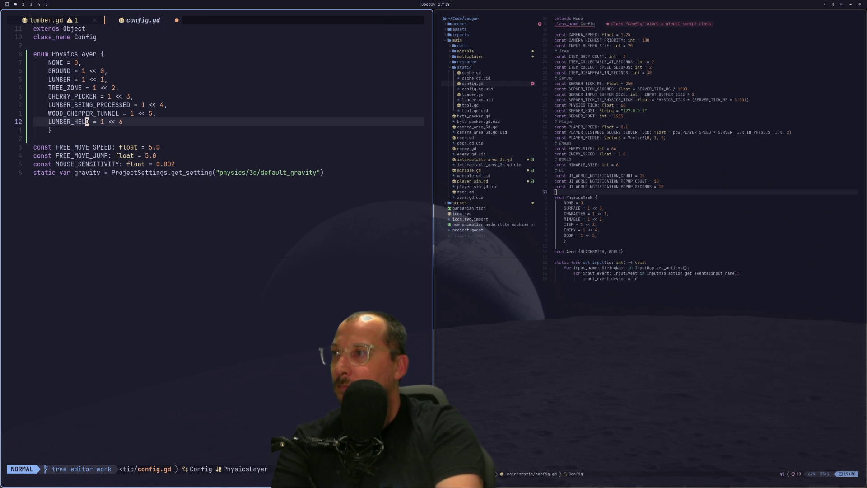
Save config.gd and launch project-wide search and replace from the right pane.
{"action": "type", "text": ":w"}
{"action": "key", "text": "Return"}
{"action": "left_click", "coordinate": [679, 186]}
{"action": "key", "text": "space"}
Search the project for PhysicsMask (8 matches in 6 files), then jump back to lumber.gd.
{"action": "type", "text": "sr"}
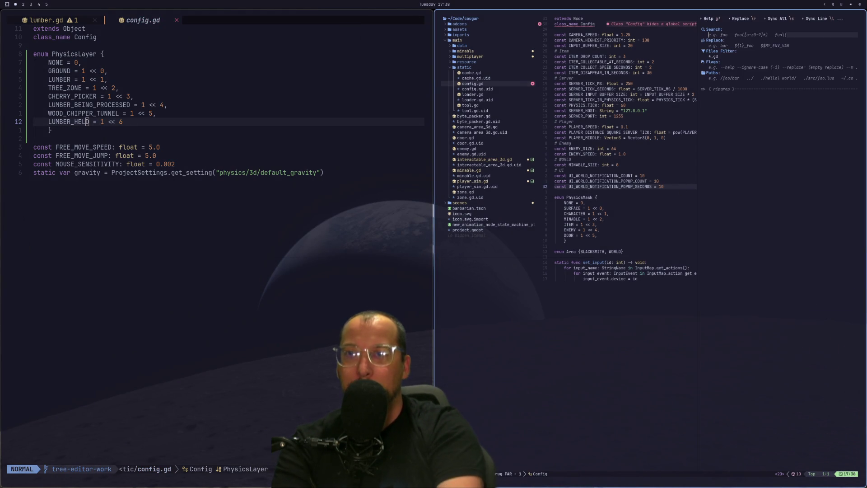
{"action": "type", "text": "p"}
{"action": "key", "text": "BackSpace"}
{"action": "type", "text": "P"}
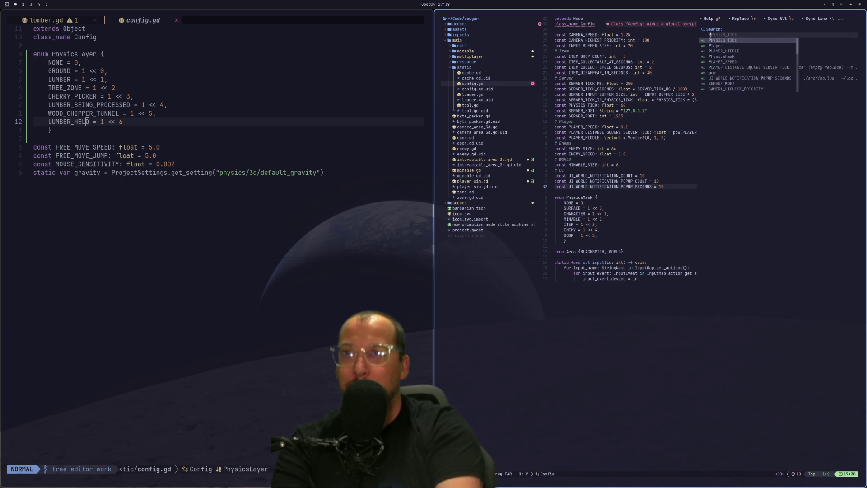
{"action": "type", "text": "hysicsMask"}
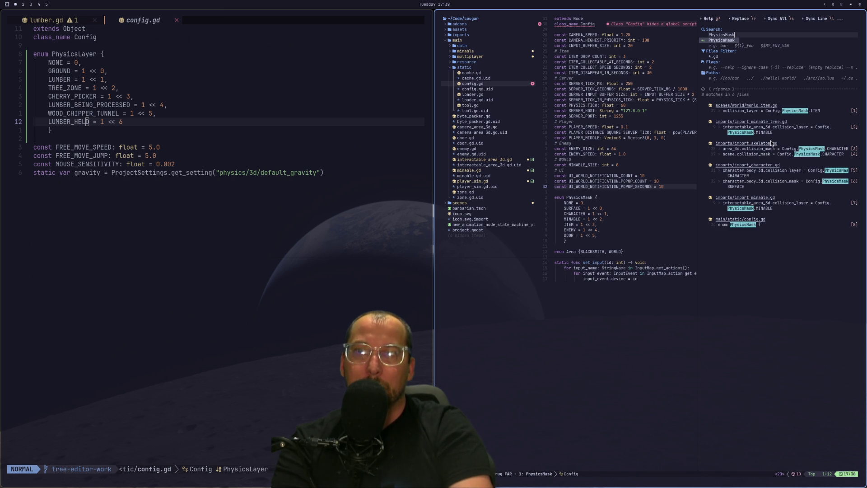
{"action": "key", "text": "dollar"}
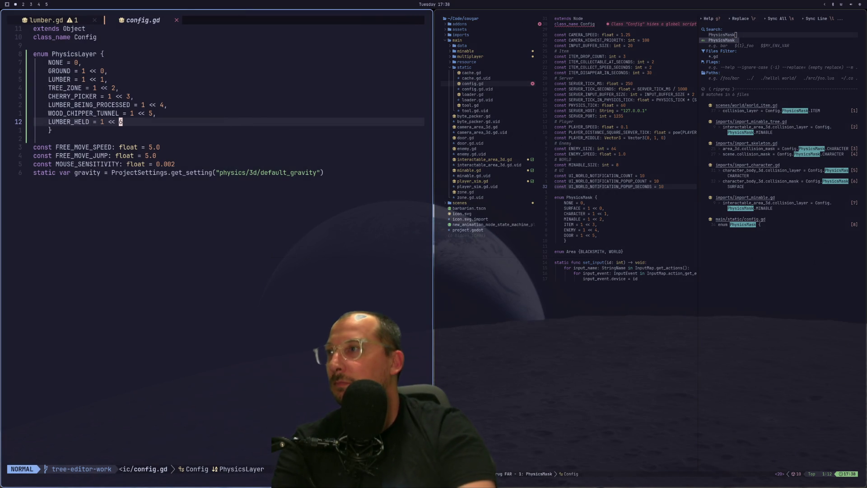
{"action": "key", "text": "ctrl+o"}
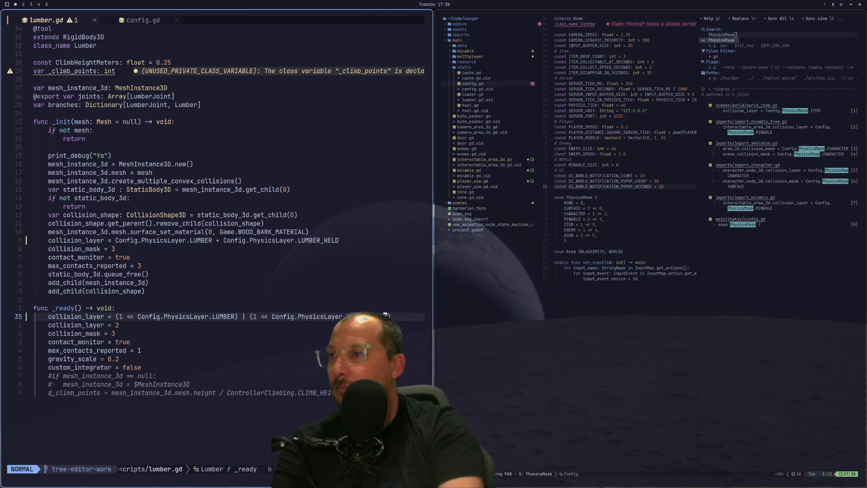
Remove the shift wrapper and bracket around LUMBER_HELD on line 35.
{"action": "key", "text": "s"}
{"action": "key", "text": "Escape"}
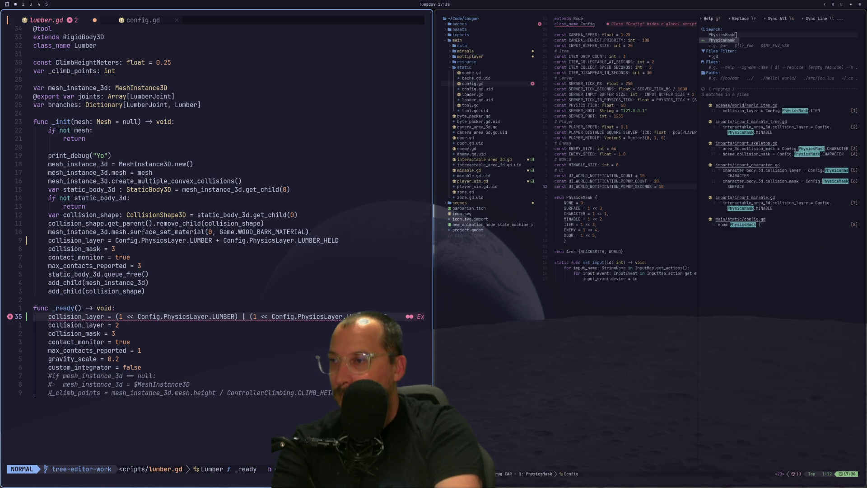
{"action": "key", "text": "d"}
{"action": "key", "text": "T"}
{"action": "key", "text": "bar"}
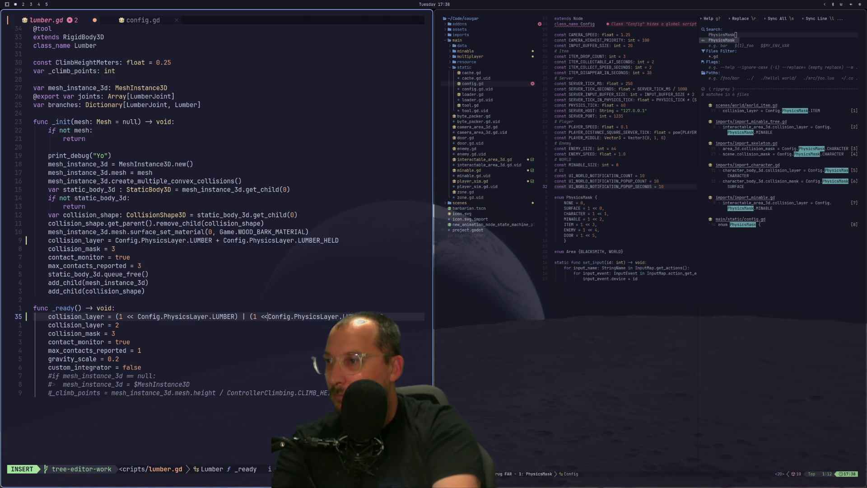
{"action": "key", "text": "h"}
{"action": "key", "text": "h"}
{"action": "key", "text": "i"}
{"action": "key", "text": "BackSpace"}
{"action": "key", "text": "Escape"}
Strip the leftover '(1 <<' so collision_layer reads LUMBER | LUMBER_HELD, and save lumber.gd.
{"action": "key", "text": "B"}
{"action": "key", "text": "h"}
{"action": "key", "text": "i"}
{"action": "key", "text": "BackSpace"}
{"action": "key", "text": "BackSpace"}
{"action": "key", "text": "BackSpace"}
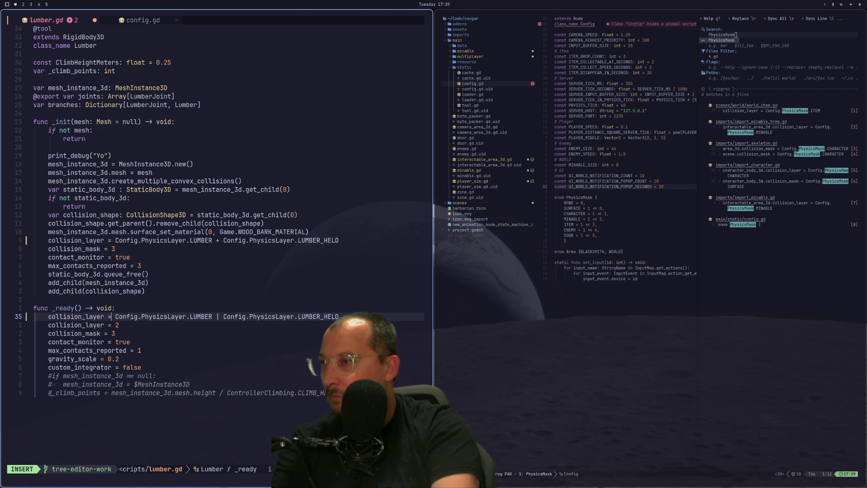
{"action": "key", "text": "Escape"}
{"action": "key", "text": "colon"}
{"action": "type", "text": "w"}
{"action": "key", "text": "Return"}
{"action": "key", "text": "super+2"}
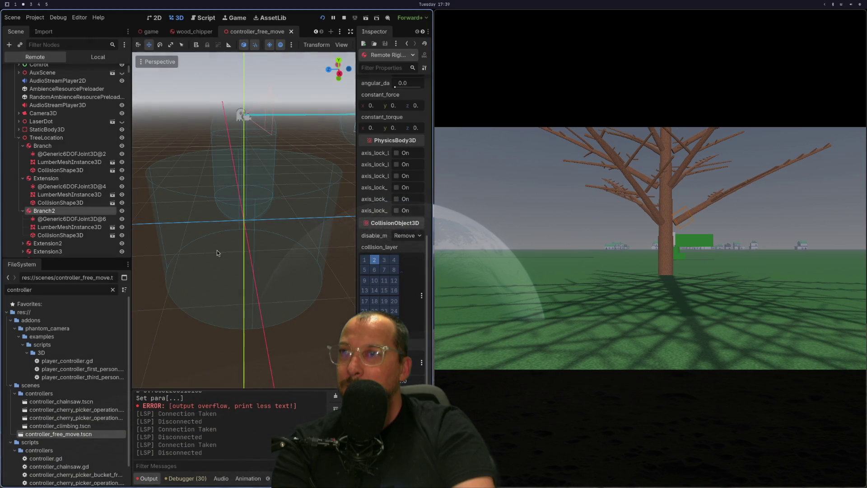
Restart the game and inspect the remote Branch2 node's collision_layer bits, showing only lumber.
{"action": "left_click", "coordinate": [344, 17]}
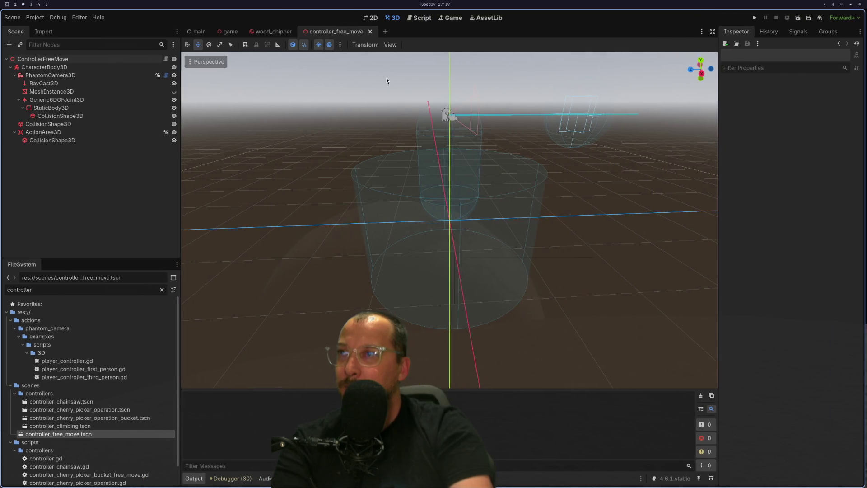
{"action": "left_click", "coordinate": [762, 18]}
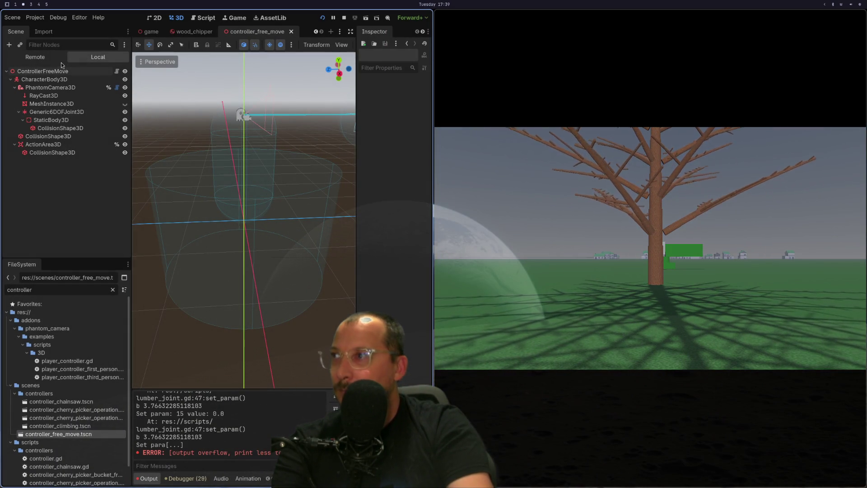
{"action": "left_click", "coordinate": [46, 57]}
{"action": "left_click", "coordinate": [44, 211]}
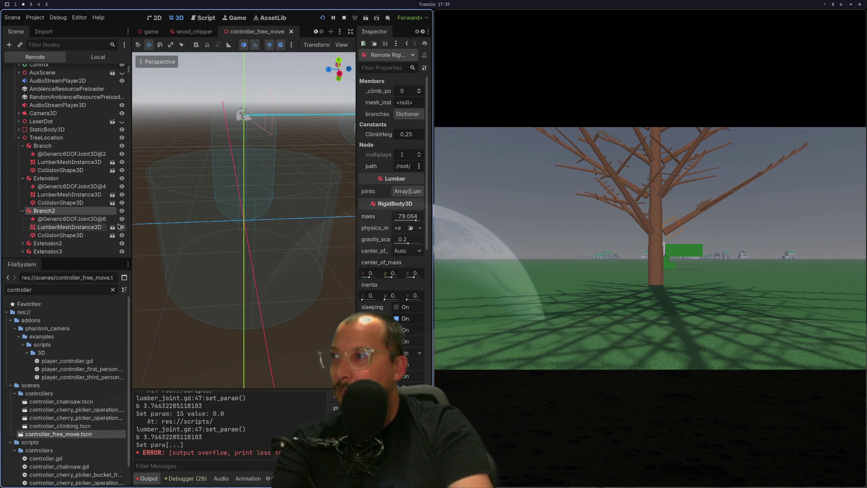
{"action": "scroll", "coordinate": [404, 227], "scroll_direction": "down", "scroll_amount": 10}
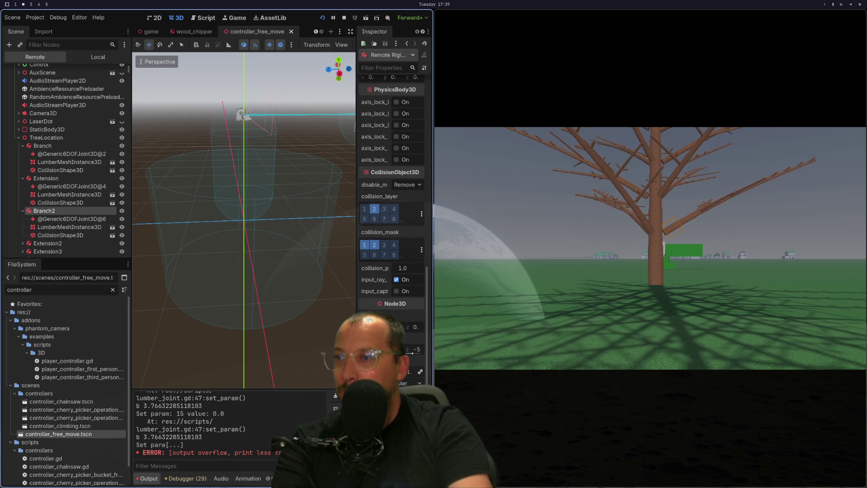
{"action": "left_click", "coordinate": [402, 221]}
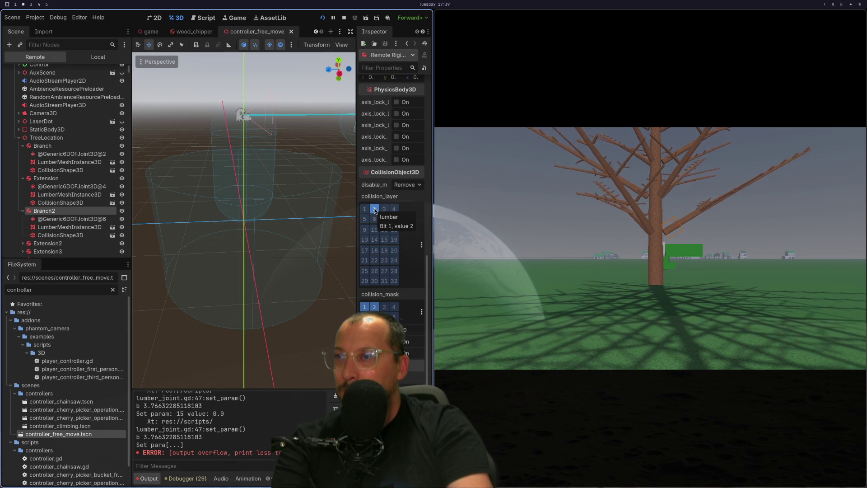
{"action": "key", "text": "super+1"}
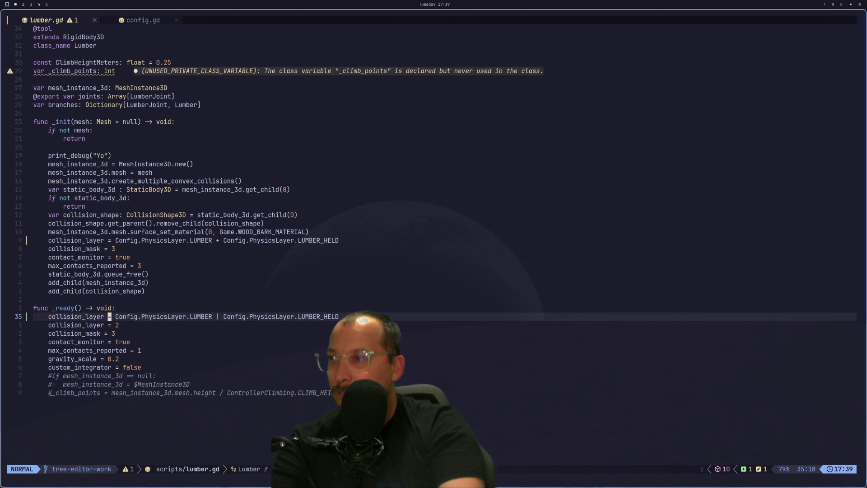
Add print("collision %s" % collision_layer) below line 35 in _ready().
{"action": "key", "text": "l"}
{"action": "key", "text": "l"}
{"action": "key", "text": "l"}
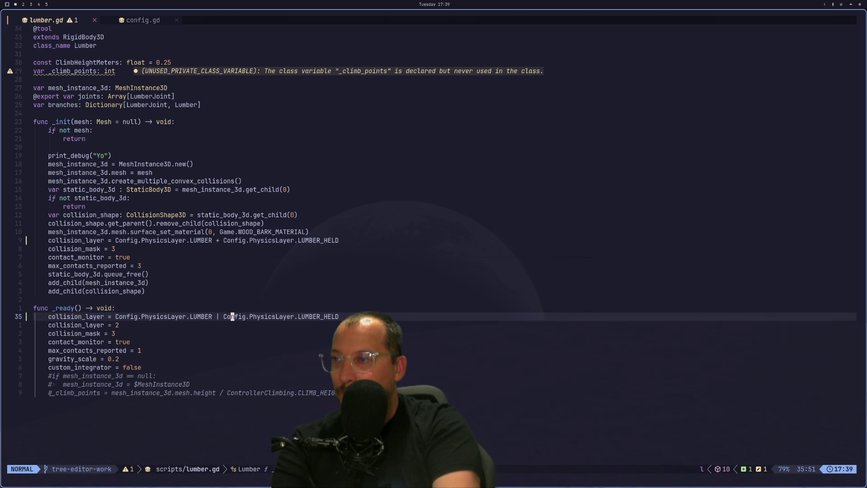
{"action": "key", "text": "h"}
{"action": "key", "text": "h"}
{"action": "key", "text": "h"}
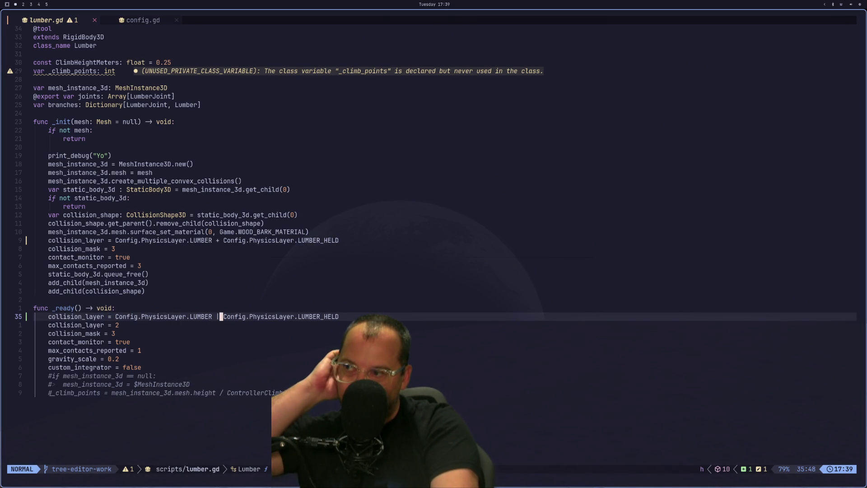
{"action": "type", "text": "o"}
{"action": "type", "text": "prrin"}
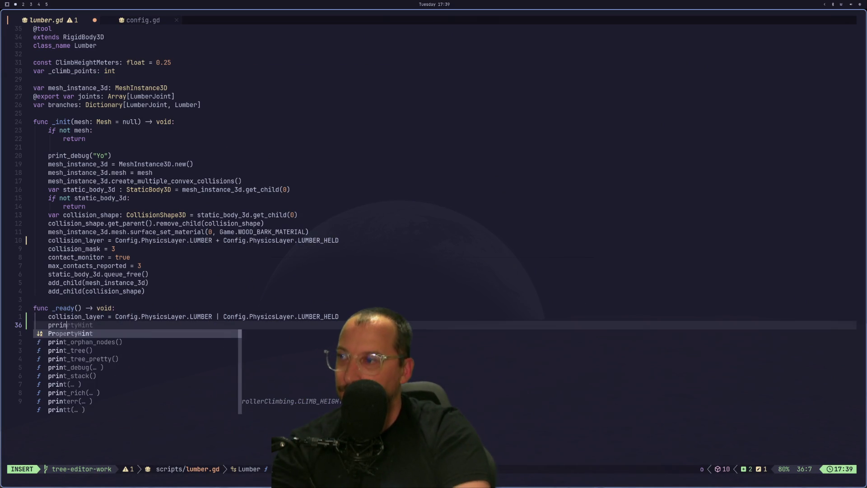
{"action": "key", "text": "BackSpace"}
{"action": "key", "text": "BackSpace"}
{"action": "key", "text": "BackSpace"}
{"action": "type", "text": "int(\""}
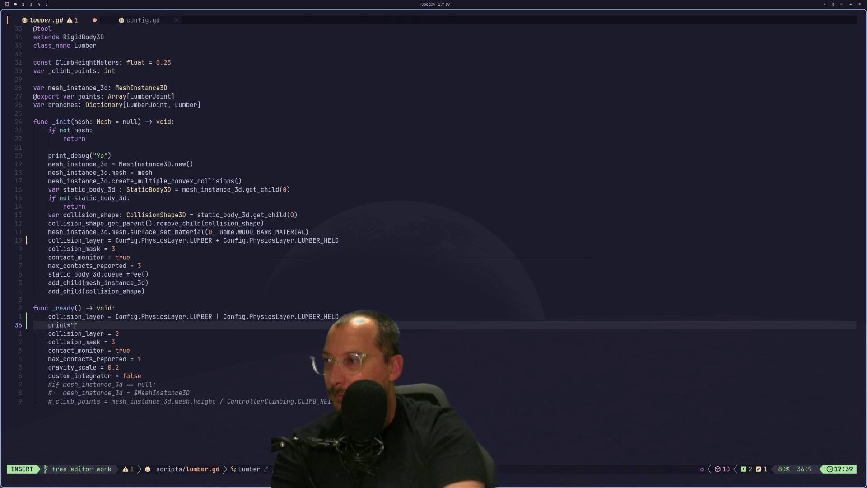
{"action": "key", "text": "BackSpace"}
{"action": "type", "text": "collision"}
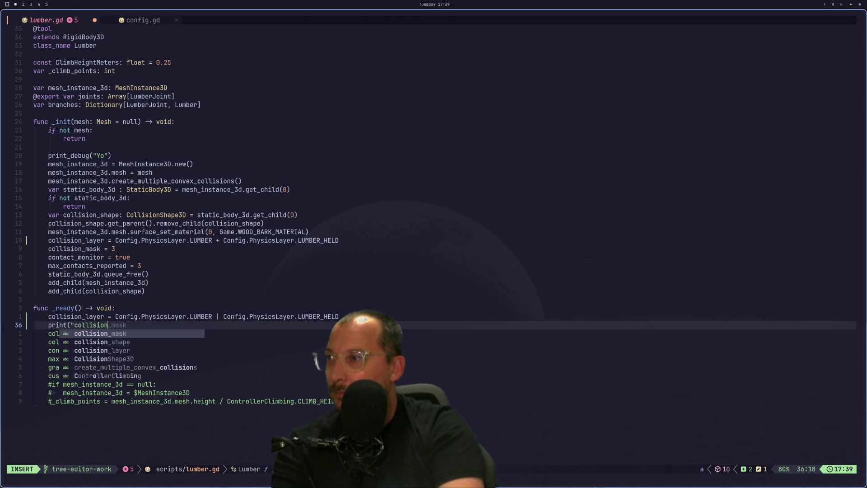
{"action": "type", "text": " %s\" % c"}
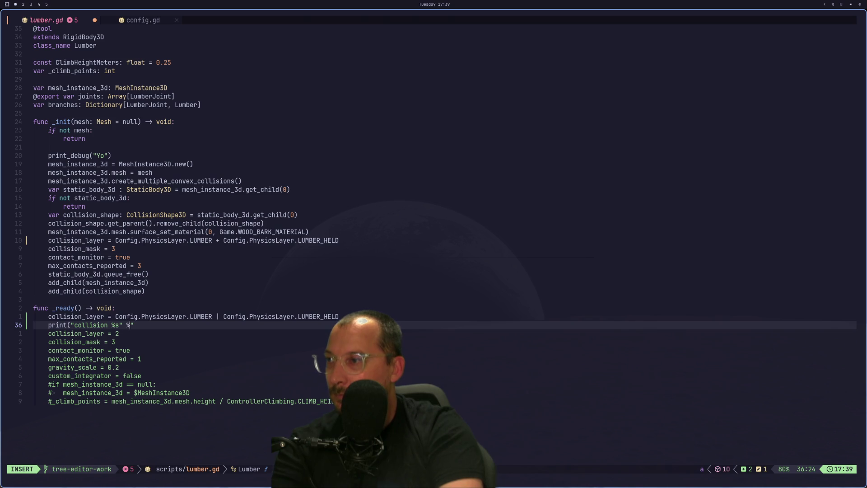
{"action": "type", "text": "ollision_layer"}
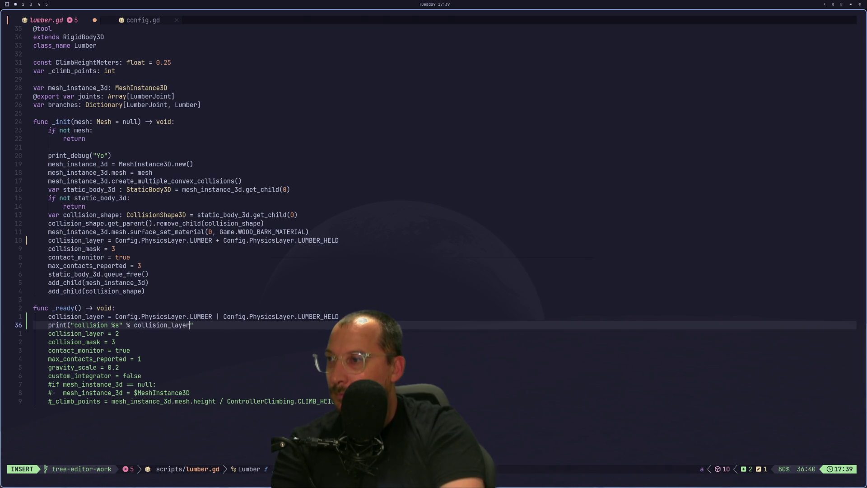
{"action": "key", "text": "Escape"}
Save lumber.gd, return to Godot, and stop the running game.
{"action": "type", "text": ":w"}
{"action": "key", "text": "Return"}
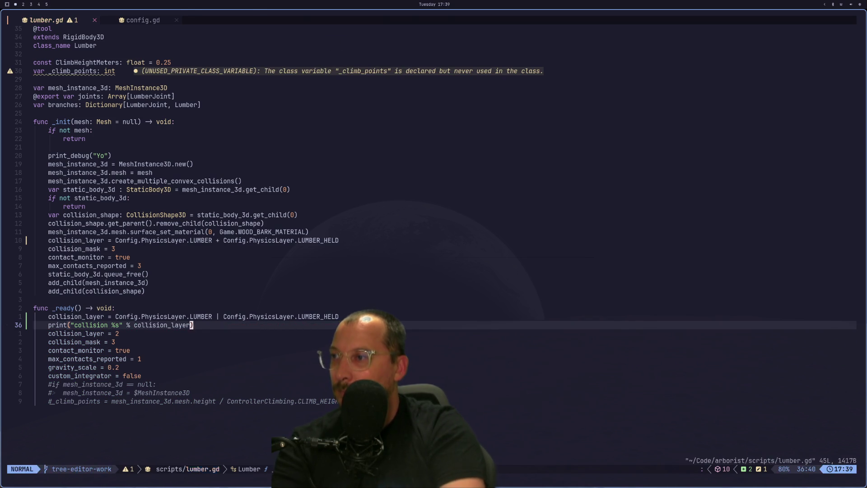
{"action": "key", "text": "super+2"}
{"action": "left_click", "coordinate": [322, 20]}
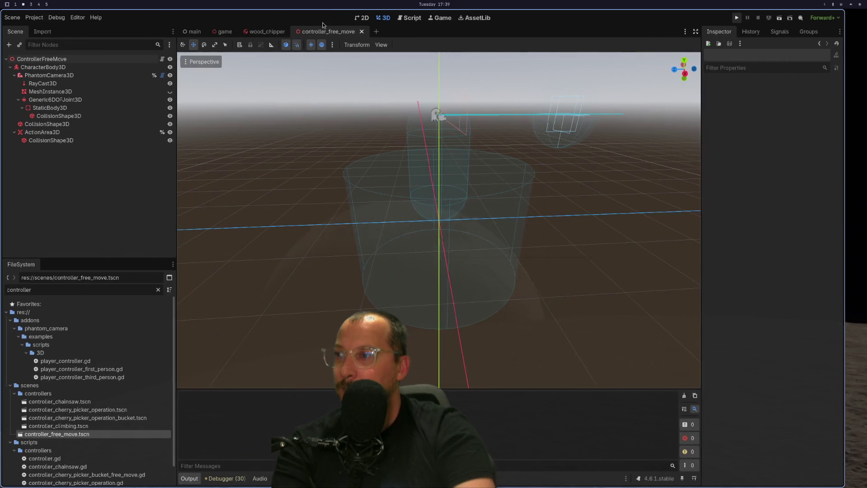
Relaunch the game and filter the output messages by 'coll'.
{"action": "left_click", "coordinate": [756, 18]}
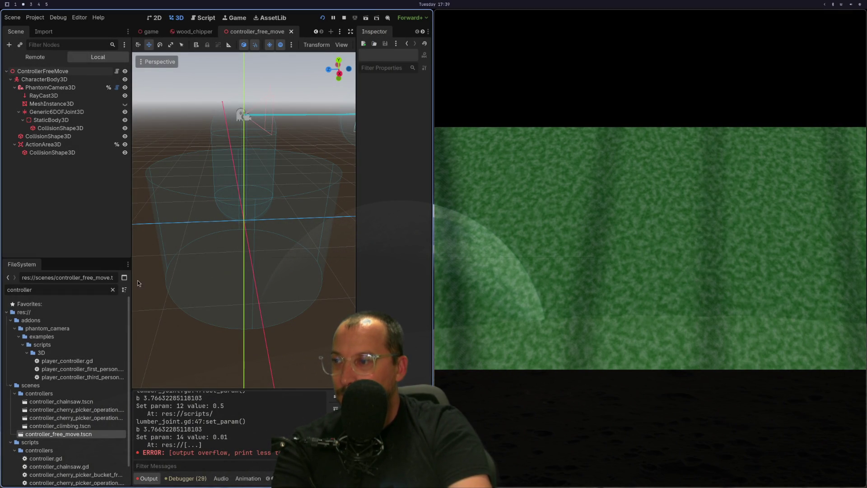
{"action": "scroll", "coordinate": [209, 443], "scroll_direction": "up", "scroll_amount": 3}
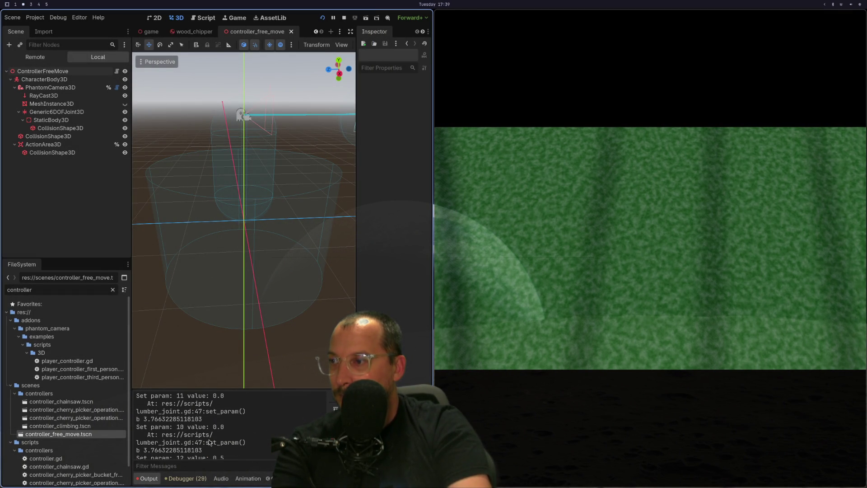
{"action": "key", "text": "super+1"}
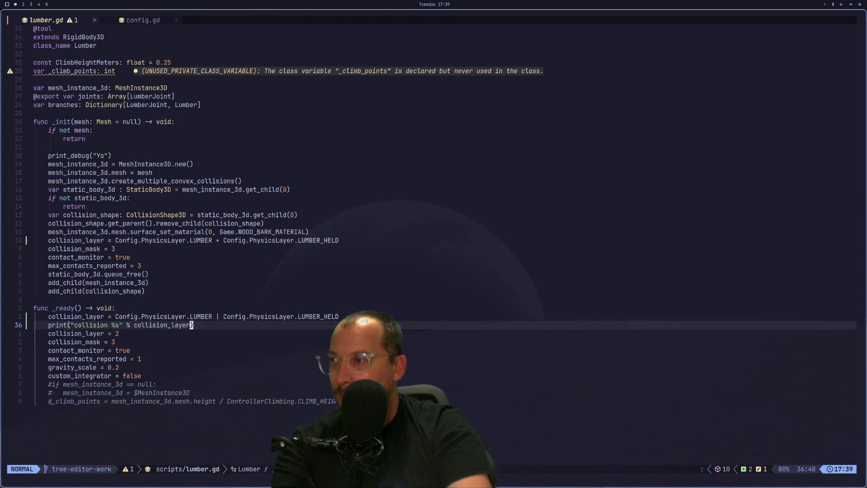
{"action": "key", "text": "super+2"}
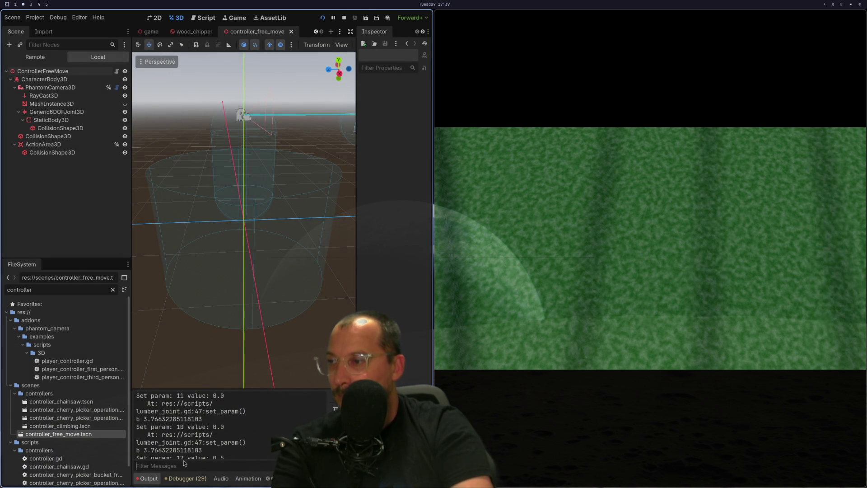
{"action": "type", "text": "coll"}
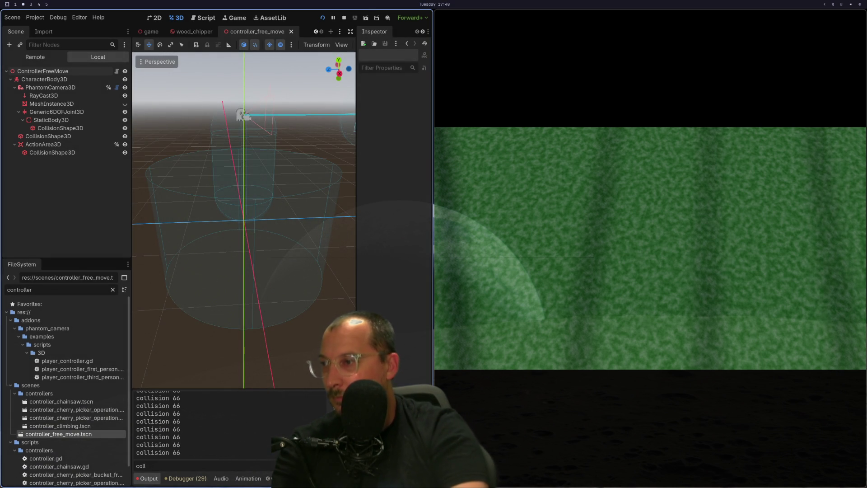
{"action": "scroll", "coordinate": [328, 394], "scroll_direction": "up", "scroll_amount": 1}
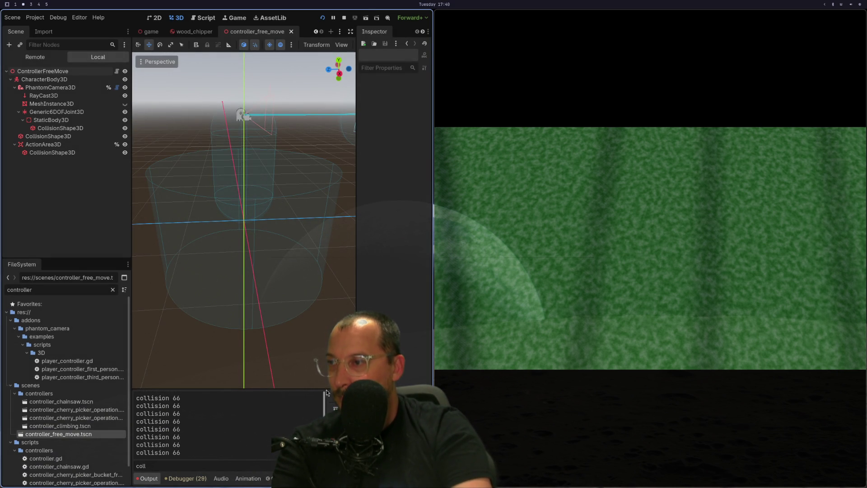
Check LUMBER_HELD in config.gd, then change | to + on lumber.gd's layer line and save.
{"action": "key", "text": "super+1"}
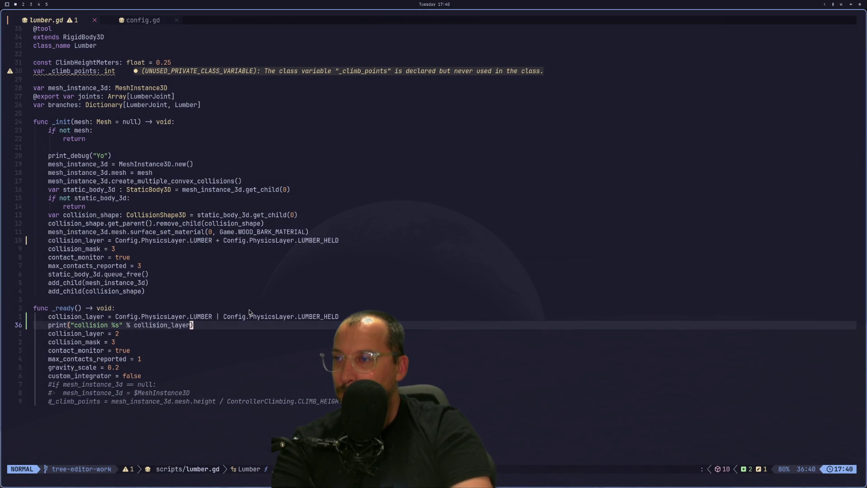
{"action": "key", "text": "shift+l"}
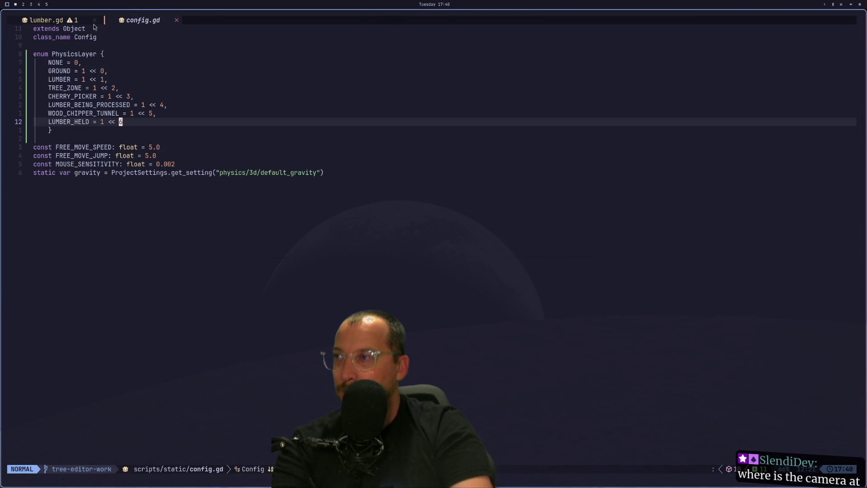
{"action": "left_click", "coordinate": [57, 19]}
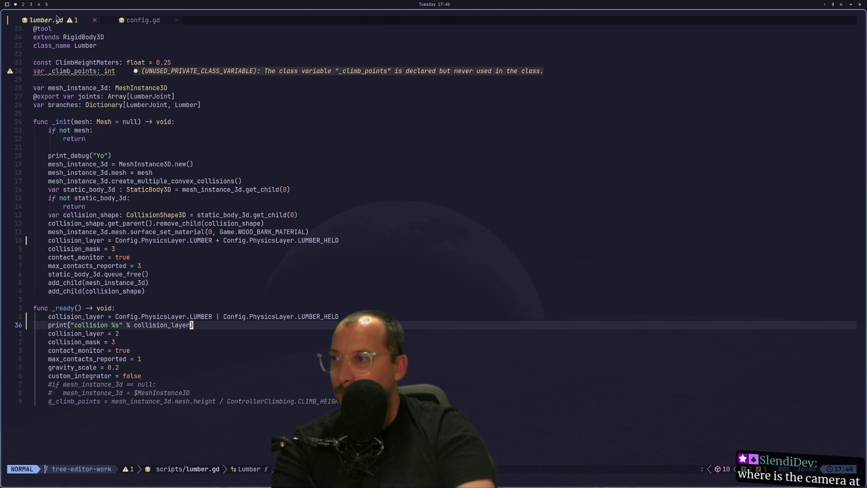
{"action": "key", "text": "f"}
{"action": "key", "text": "bar"}
{"action": "type", "text": "s+"}
{"action": "key", "text": "Escape"}
{"action": "type", "text": ":w"}
{"action": "key", "text": "Return"}
Restart the game and show its remote scene tree.
{"action": "key", "text": "super+2"}
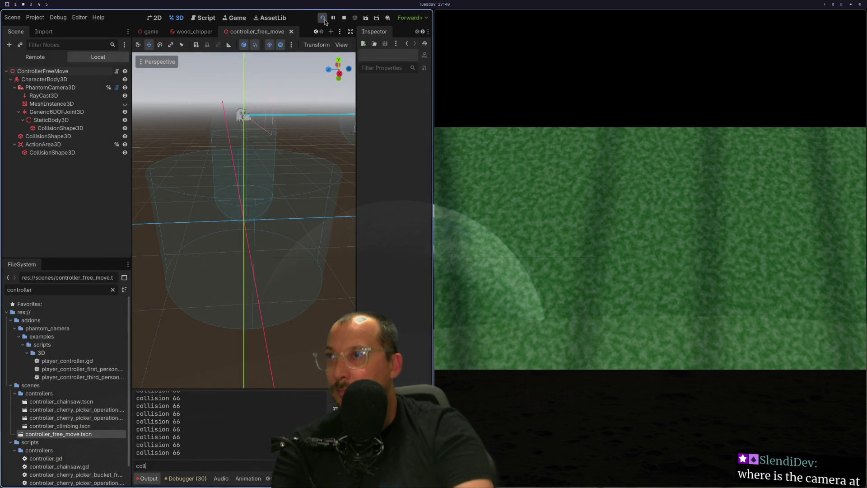
{"action": "left_click", "coordinate": [324, 20]}
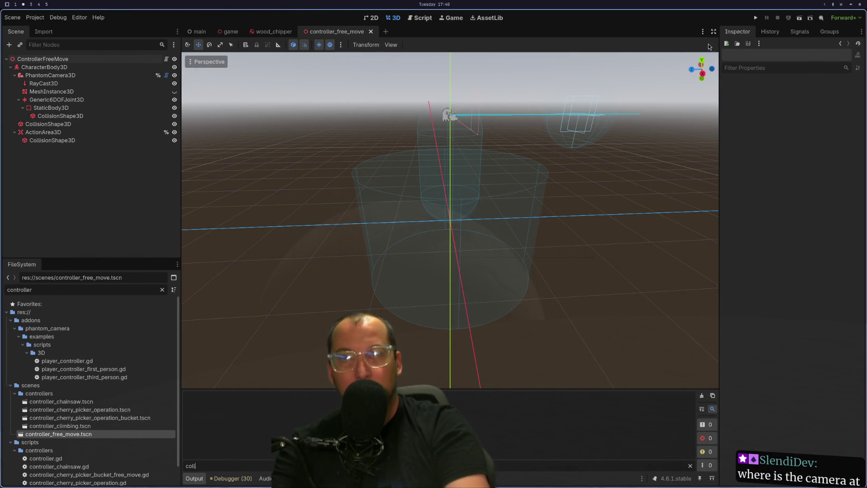
{"action": "left_click", "coordinate": [754, 17]}
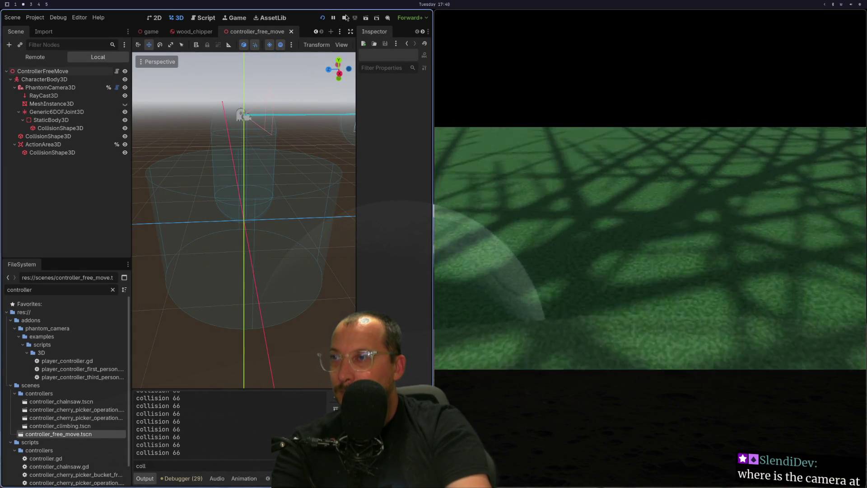
{"action": "left_click", "coordinate": [36, 57]}
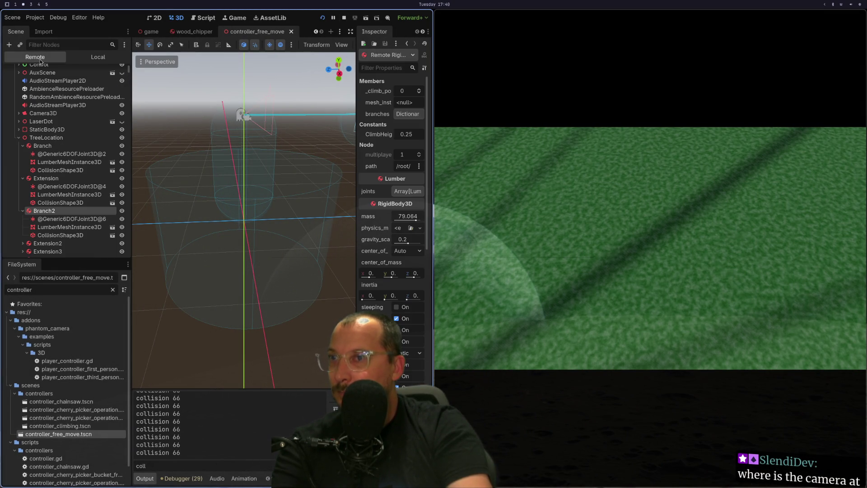
Expand the running body's collision_layer grid in the Inspector, revealing only layer 2 set.
{"action": "scroll", "coordinate": [384, 297], "scroll_direction": "down", "scroll_amount": 10}
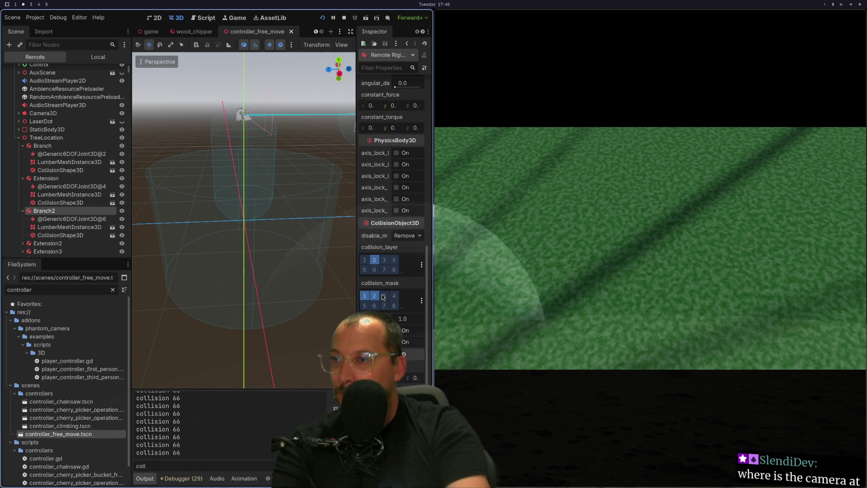
{"action": "left_click", "coordinate": [402, 272]}
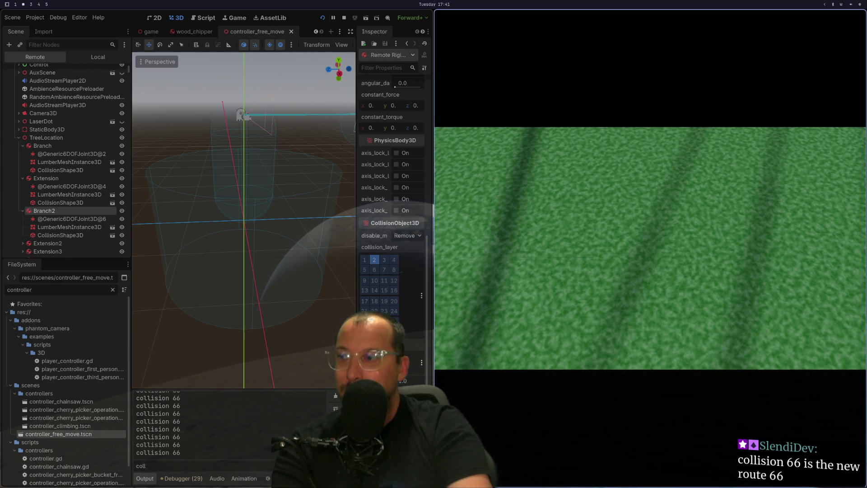
{"action": "key", "text": "super+1"}
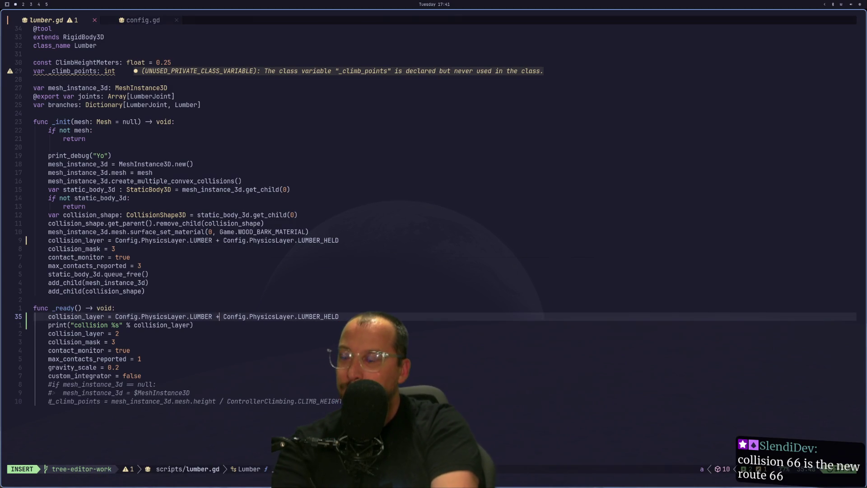
Replace + with && between LUMBER and LUMBER_HELD in lumber.gd, save, and stop the game.
{"action": "key", "text": "s"}
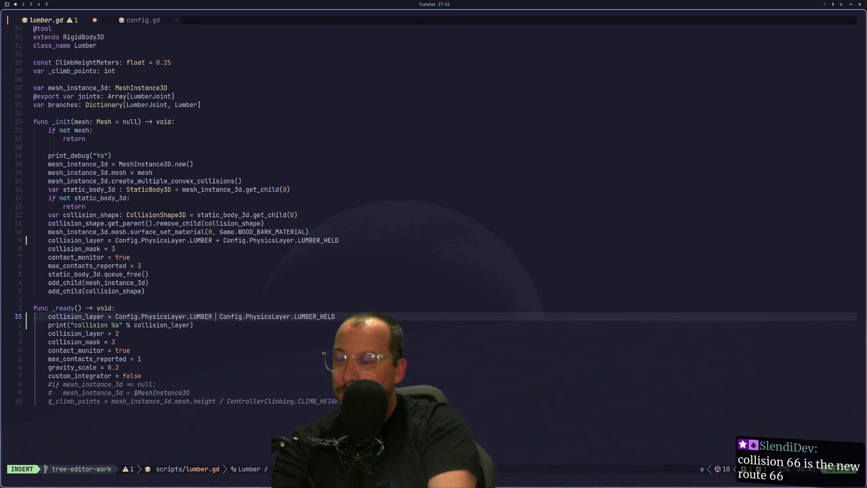
{"action": "type", "text": "%%"}
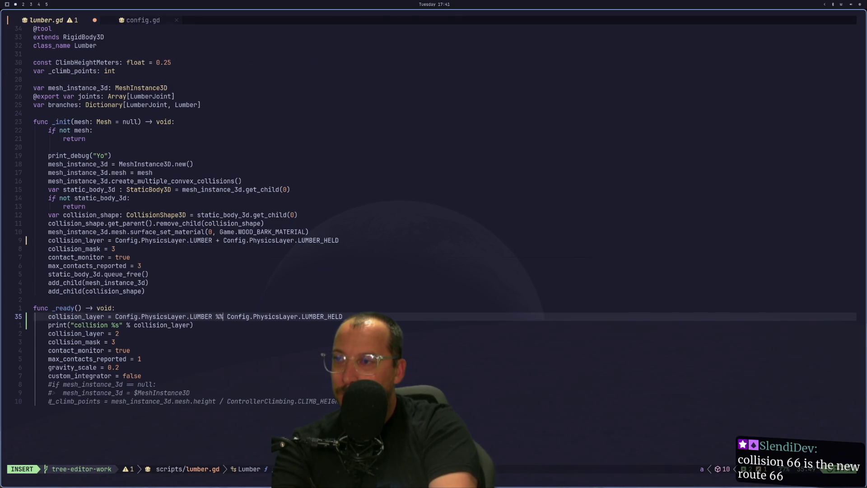
{"action": "key", "text": "BackSpace"}
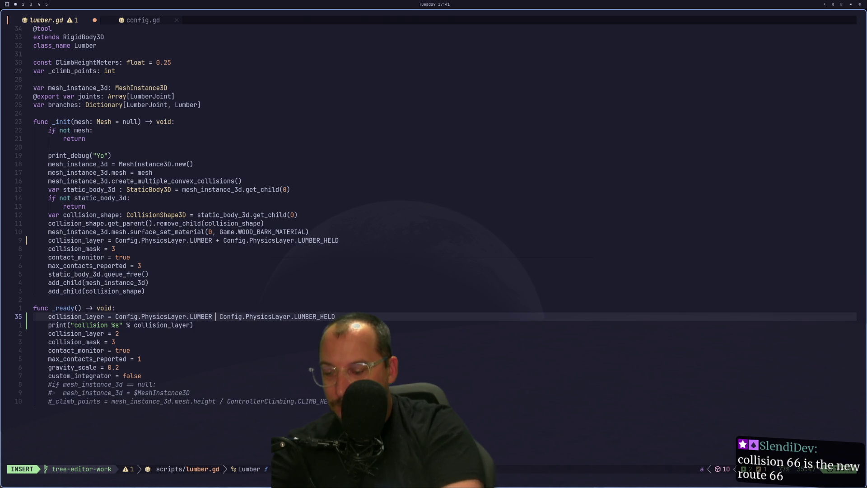
{"action": "type", "text": "&&"}
{"action": "key", "text": "Escape"}
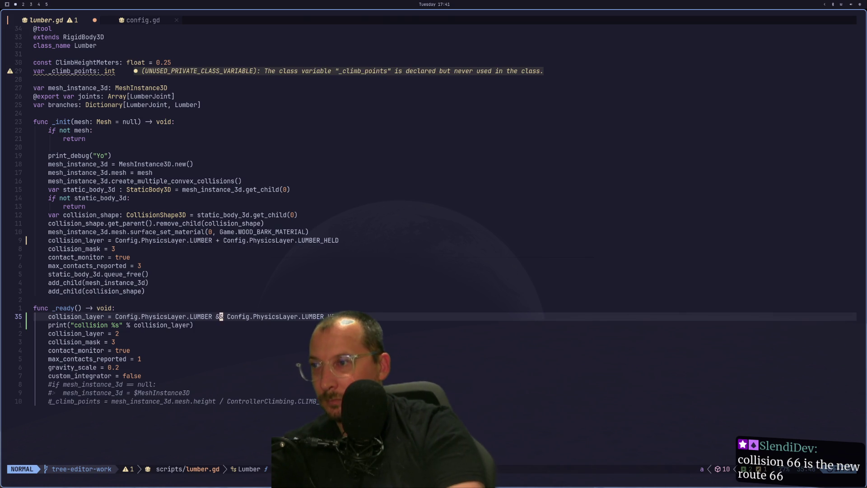
{"action": "type", "text": ":w"}
{"action": "key", "text": "Return"}
{"action": "key", "text": "super+2"}
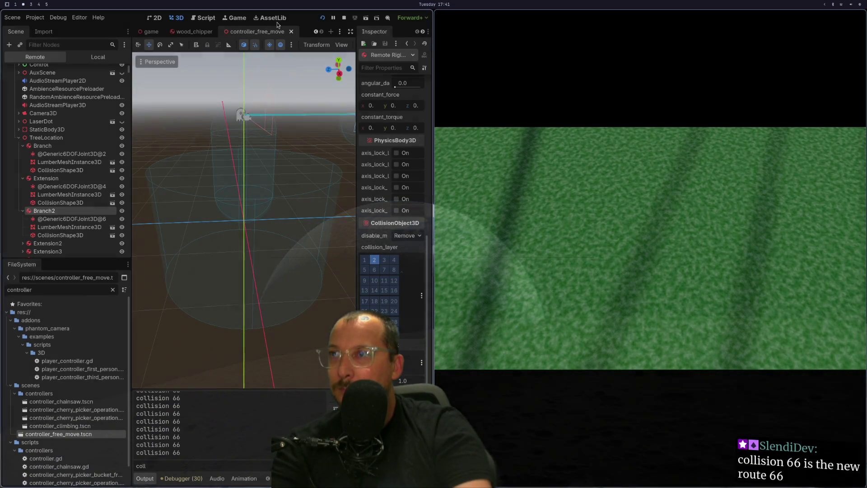
{"action": "left_click", "coordinate": [321, 18]}
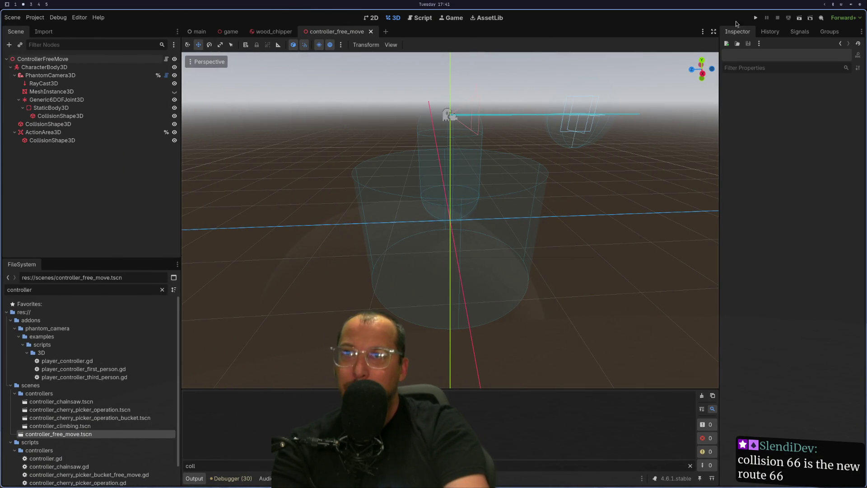
Rerun the game and inspect the remote Branch2's collision_layer, now printing collision 1.
{"action": "left_click", "coordinate": [754, 18]}
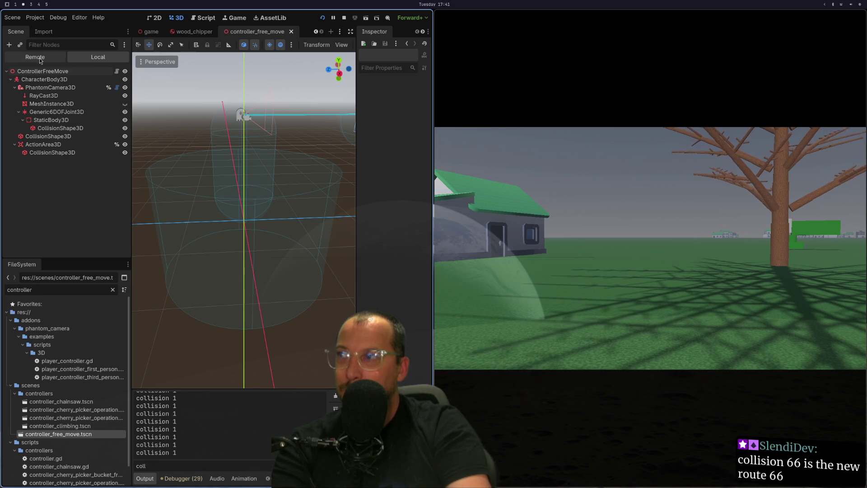
{"action": "left_click", "coordinate": [800, 200]}
{"action": "scroll", "coordinate": [400, 266], "scroll_direction": "down", "scroll_amount": 10}
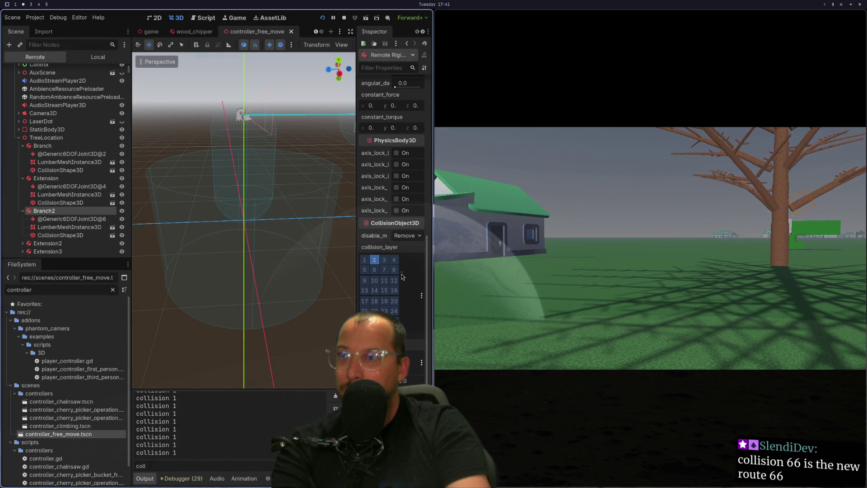
{"action": "key", "text": "super+1"}
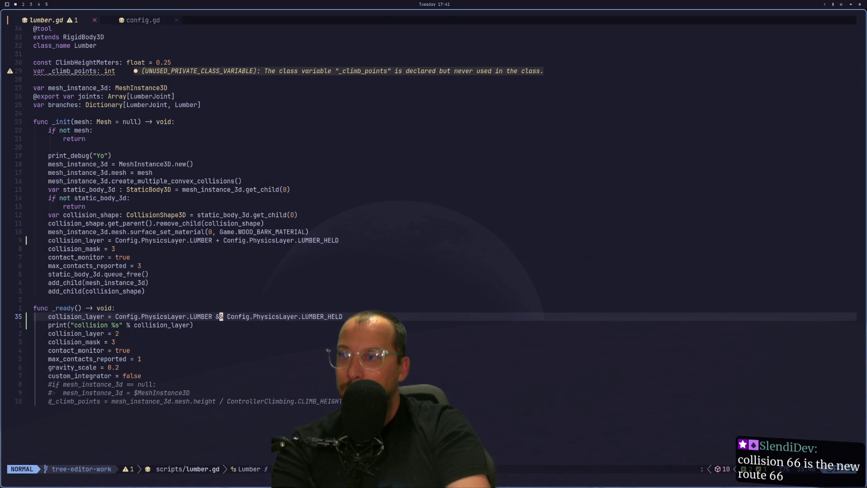
Replace && with | between the layer constants on line 35 and save lumber.gd.
{"action": "key", "text": "j"}
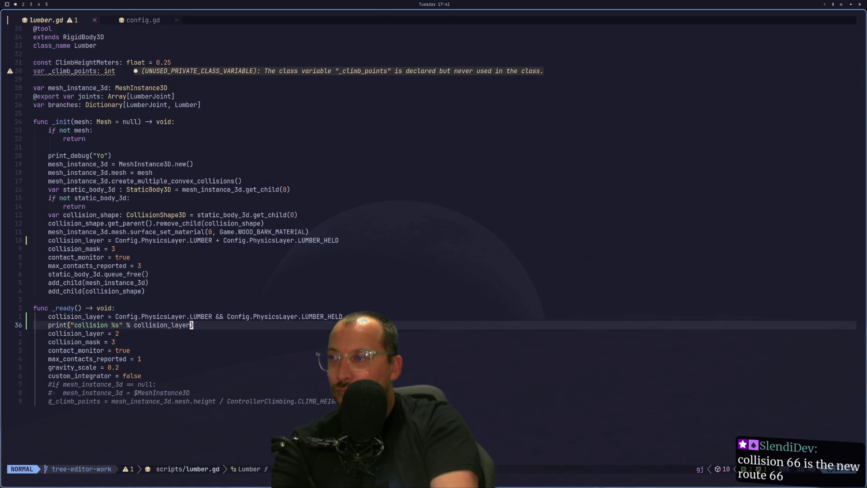
{"action": "key", "text": "h"}
{"action": "key", "text": "h"}
{"action": "key", "text": "h"}
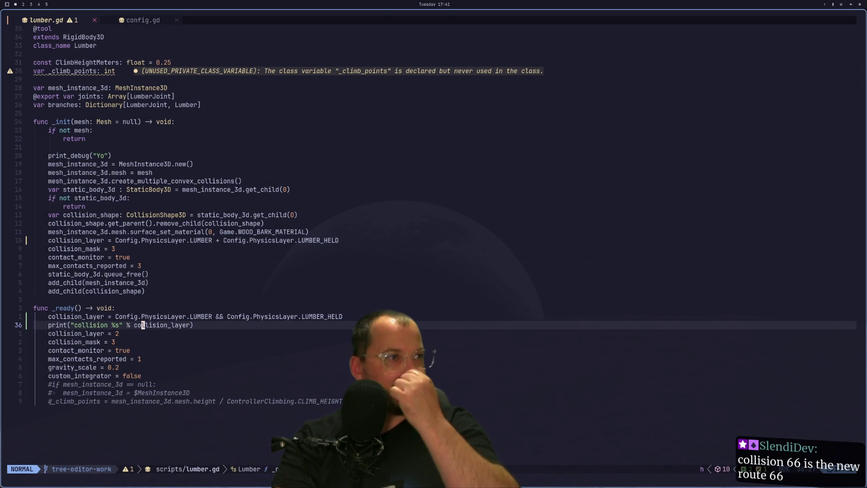
{"action": "key", "text": "super+4"}
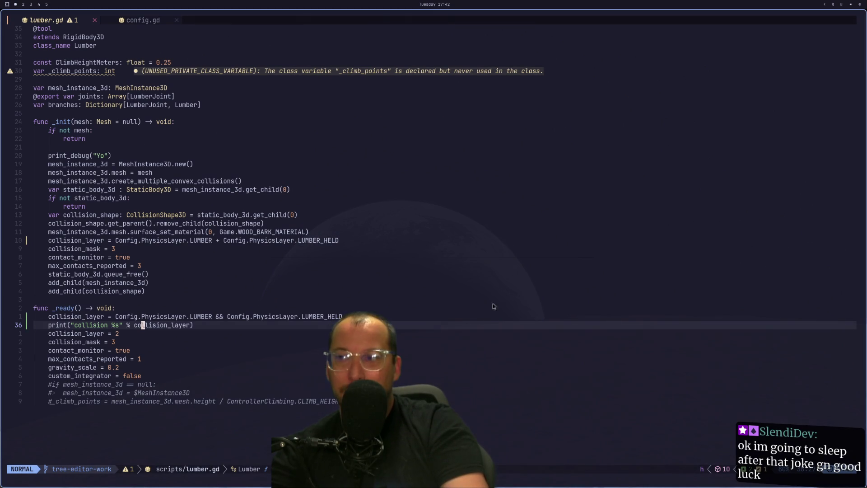
{"action": "left_click", "coordinate": [226, 317]}
{"action": "key", "text": "i"}
{"action": "key", "text": "BackSpace"}
{"action": "key", "text": "BackSpace"}
{"action": "key", "text": "BackSpace"}
{"action": "type", "text": "|"}
{"action": "key", "text": "Escape"}
{"action": "type", "text": ":w"}
{"action": "key", "text": "Return"}
Jump to the LUMBER_HELD definition in config.gd's PhysicsLayer enum.
{"action": "key", "text": "g"}
{"action": "key", "text": "d"}
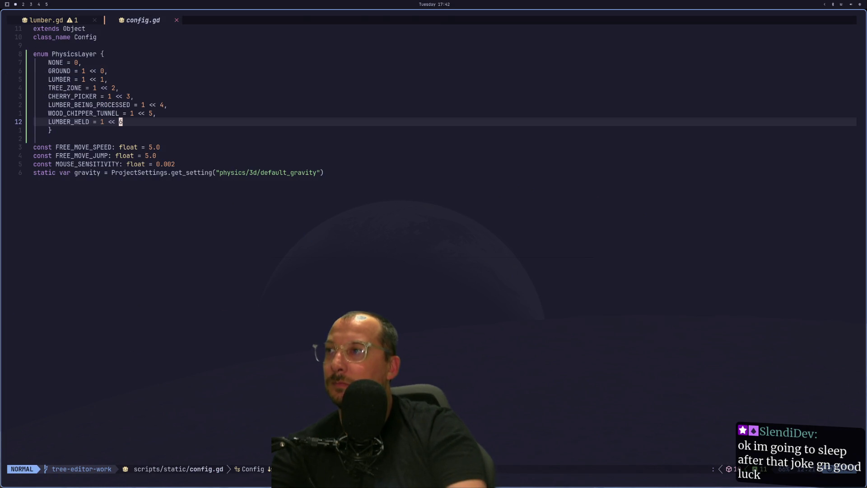
{"action": "key", "text": "super+2"}
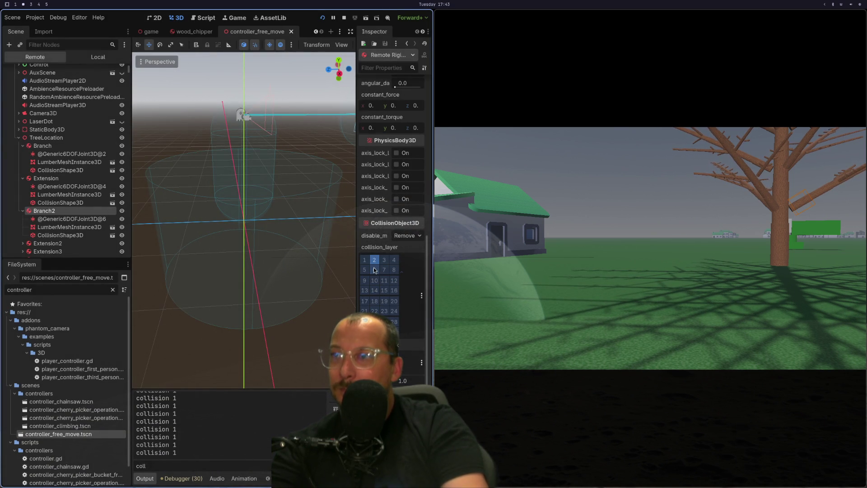
{"action": "key", "text": "super+1"}
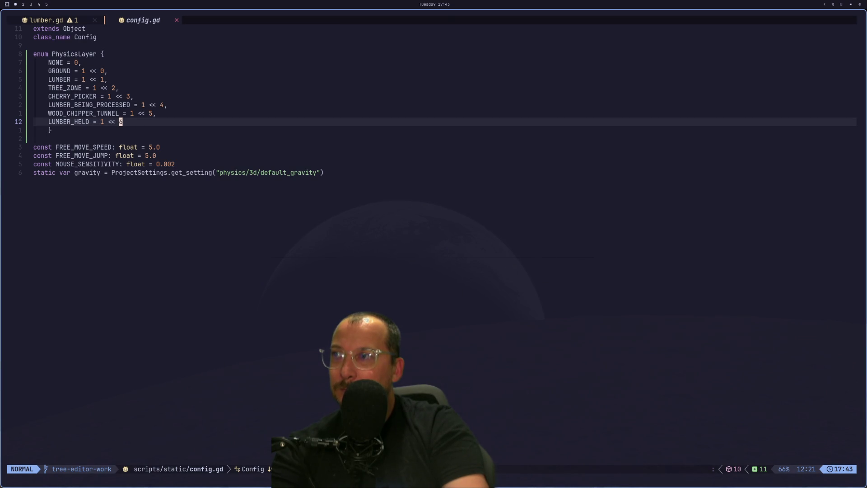
{"action": "key", "text": "super+2"}
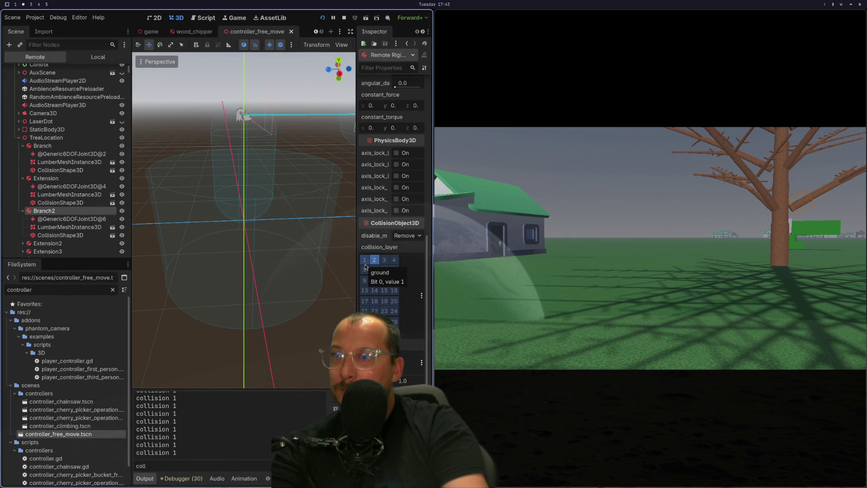
{"action": "key", "text": "super+1"}
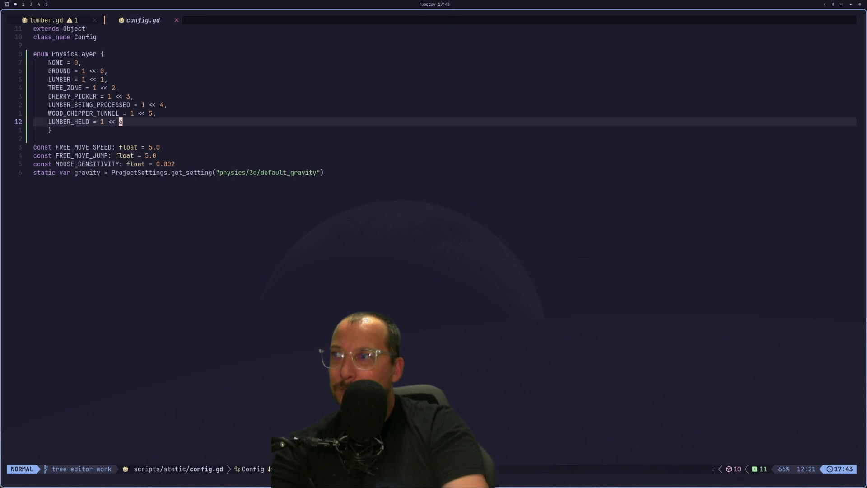
{"action": "key", "text": "super+2"}
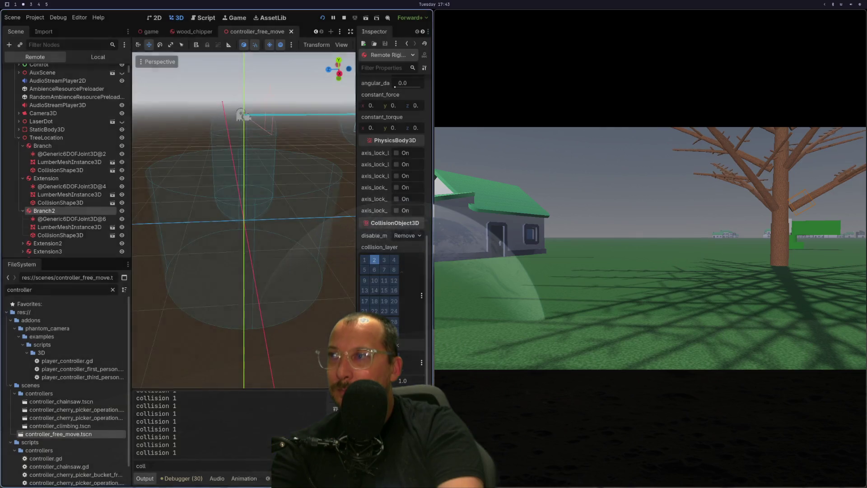
Set GROUND's shift to 1 << 1 and LUMBER's to 1 << 2 in config.gd's enum.
{"action": "key", "text": "super+3"}
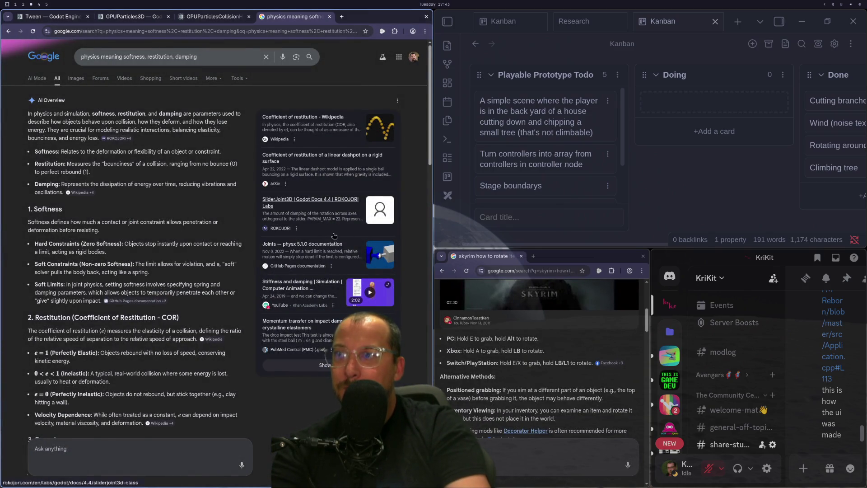
{"action": "key", "text": "super+2"}
{"action": "key", "text": "super+1"}
{"action": "key", "text": "k"}
{"action": "key", "text": "k"}
{"action": "key", "text": "k"}
{"action": "key", "text": "k"}
{"action": "type", "text": "xi1"}
{"action": "key", "text": "Escape"}
{"action": "type", "text": "js2"}
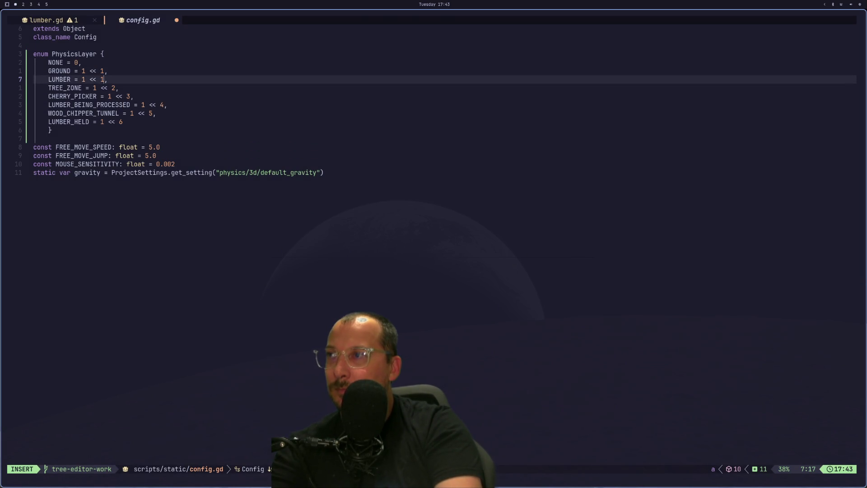
{"action": "key", "text": "Escape"}
Raise TREE_ZONE to 1 << 3 and update CHERRY_PICKER and LUMBER_BEING_PROCESSED, the latter to 1 << 5.
{"action": "key", "text": "j"}
{"action": "key", "text": "w"}
{"action": "key", "text": "H"}
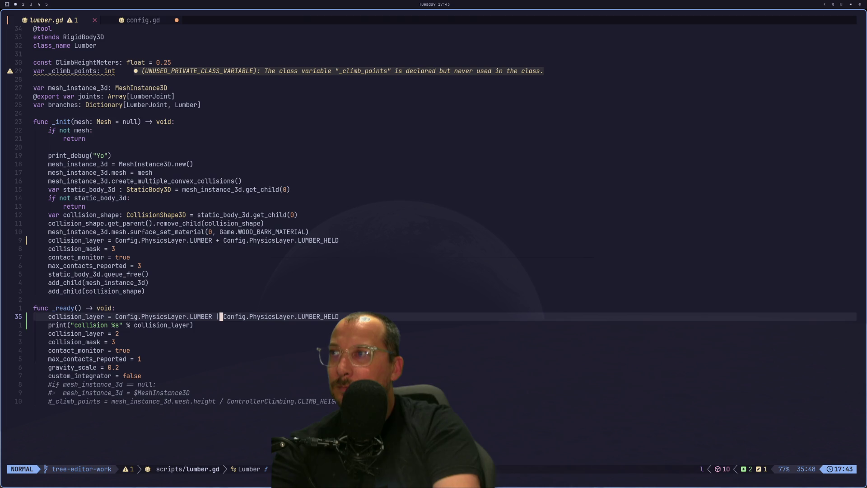
{"action": "type", "text": "Ls3"}
{"action": "key", "text": "Escape"}
{"action": "type", "text": "jws5"}
{"action": "key", "text": "Escape"}
{"action": "key", "text": "l"}
{"action": "key", "text": "j"}
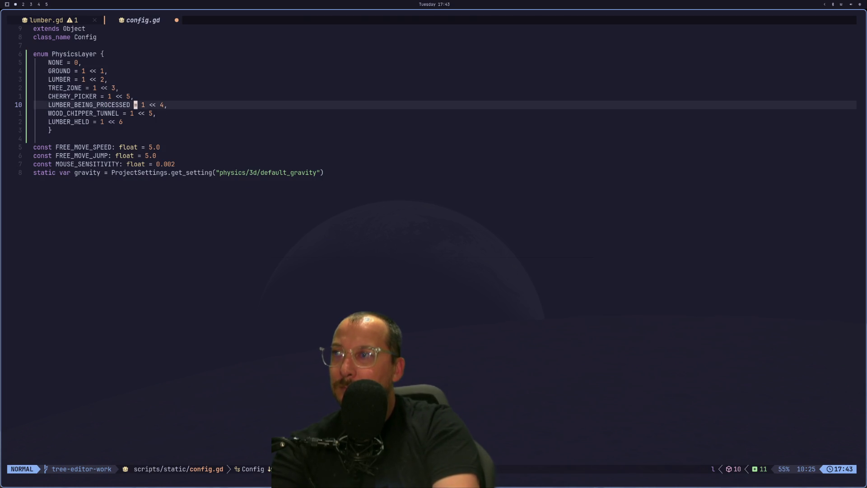
{"action": "type", "text": "$hs5"}
{"action": "key", "text": "Escape"}
Set WOOD_CHIPPER_TUNNEL to 1 << 6 and LUMBER_HELD to 1 << 7, then save config.gd.
{"action": "key", "text": "j"}
{"action": "key", "text": "h"}
{"action": "key", "text": "a"}
{"action": "key", "text": "Delete"}
{"action": "key", "text": "BackSpace"}
{"action": "type", "text": "0"}
{"action": "key", "text": "BackSpace"}
{"action": "type", "text": "6,"}
{"action": "key", "text": "Escape"}
{"action": "type", "text": "js7"}
{"action": "key", "text": "Escape"}
{"action": "type", "text": ":w"}
{"action": "key", "text": "Return"}
{"action": "key", "text": "super+2"}
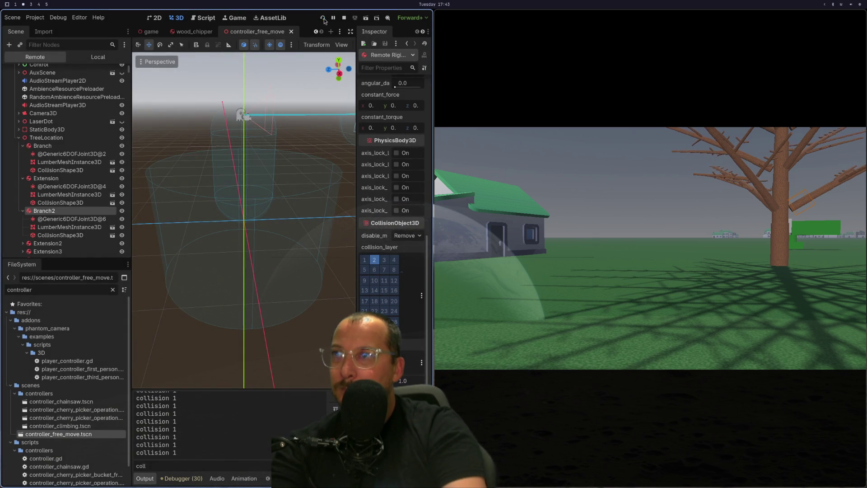
Stop and rerun the game with the renumbered layers.
{"action": "left_click", "coordinate": [323, 18]}
{"action": "left_click", "coordinate": [756, 18]}
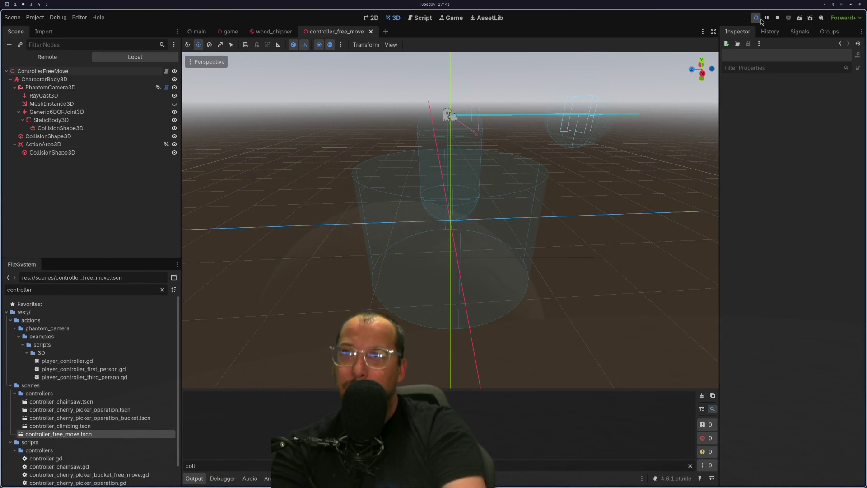
{"action": "key", "text": "super+1"}
{"action": "key", "text": "super+2"}
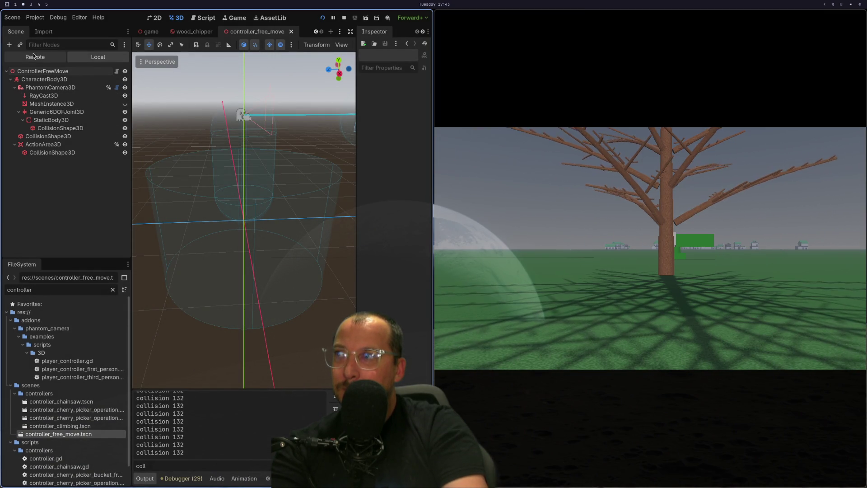
Expand the remote Branch2's collision layer grid, now printing collision 132, and return to lumber.gd.
{"action": "left_click", "coordinate": [35, 56]}
{"action": "scroll", "coordinate": [366, 276], "scroll_direction": "down", "scroll_amount": 10}
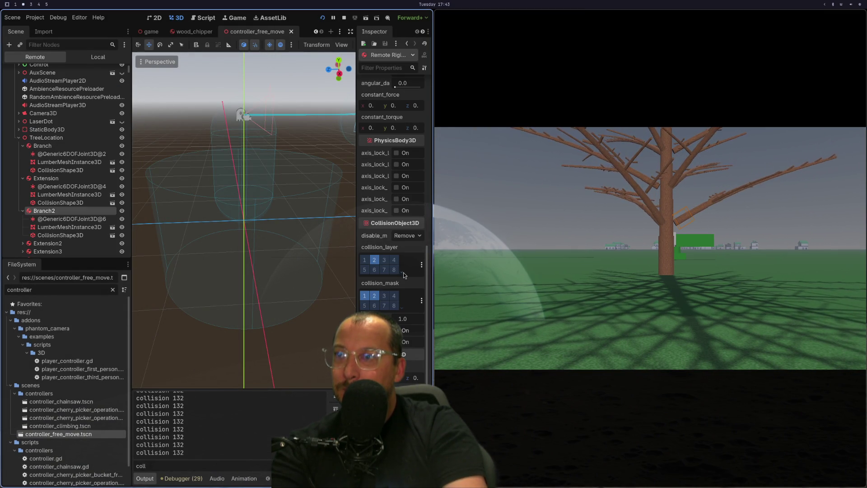
{"action": "left_click", "coordinate": [403, 272]}
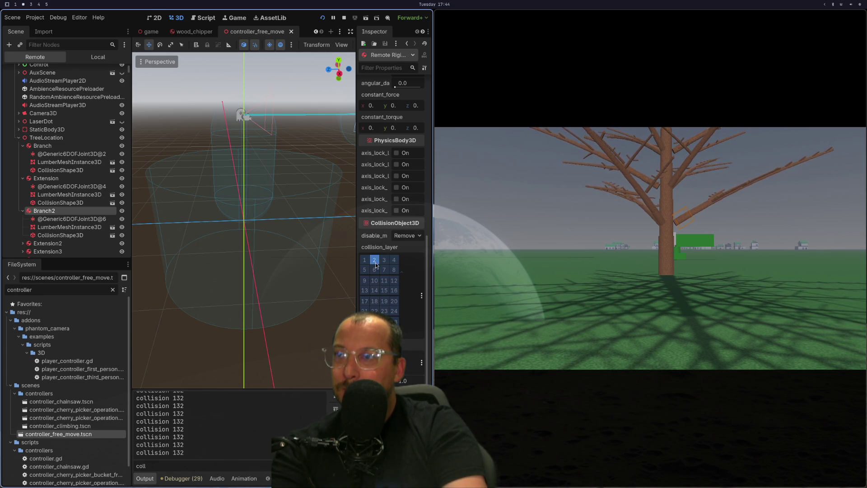
{"action": "key", "text": "super+1"}
{"action": "key", "text": "alt+comma"}
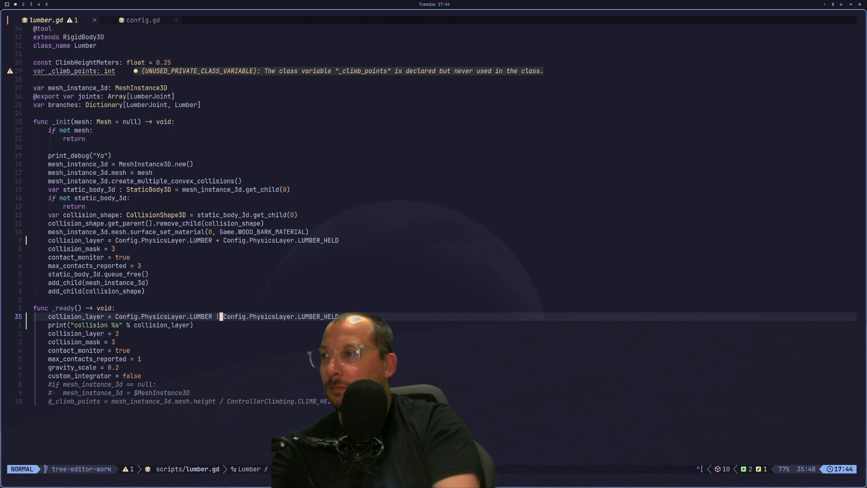
Delete the collision_layer = 2 line from lumber.gd's _ready, save, and restart the game.
{"action": "key", "text": "j"}
{"action": "key", "text": "j"}
{"action": "key", "text": "d"}
{"action": "key", "text": "d"}
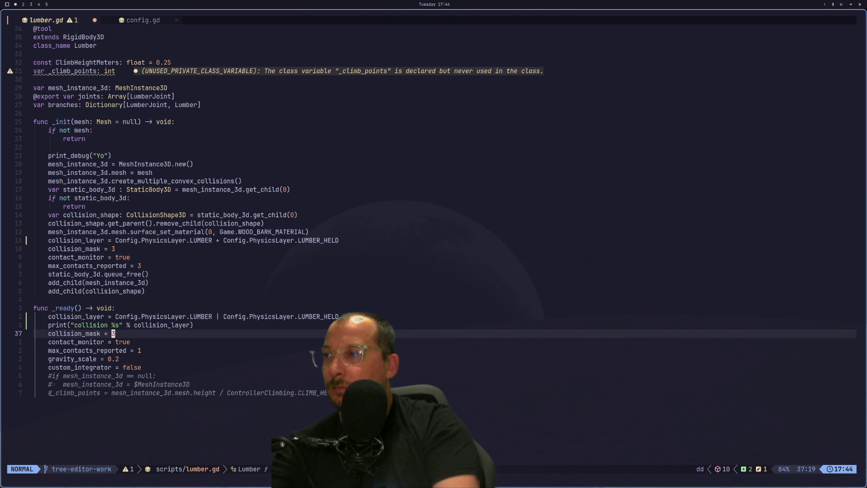
{"action": "type", "text": ":w"}
{"action": "key", "text": "Return"}
{"action": "key", "text": "super+2"}
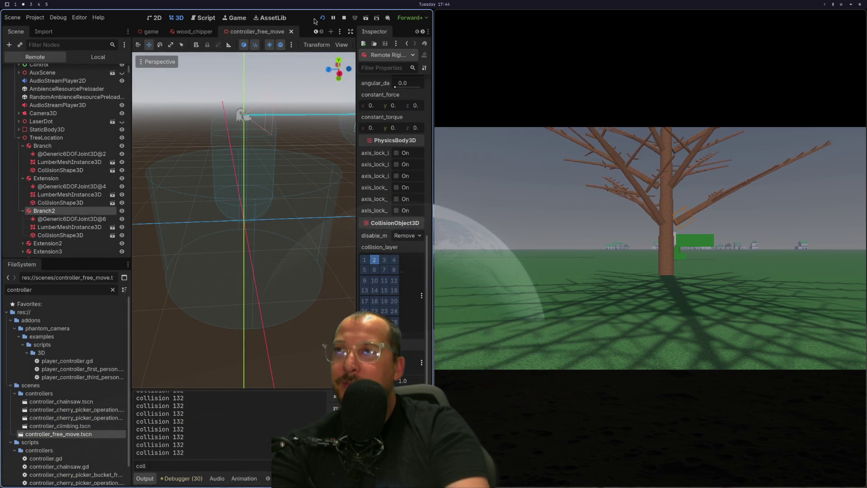
{"action": "key", "text": "F5"}
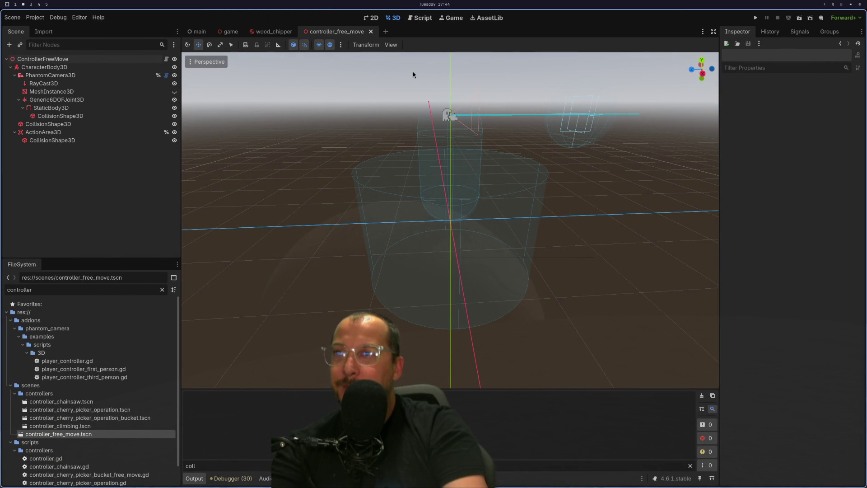
{"action": "left_click", "coordinate": [756, 18]}
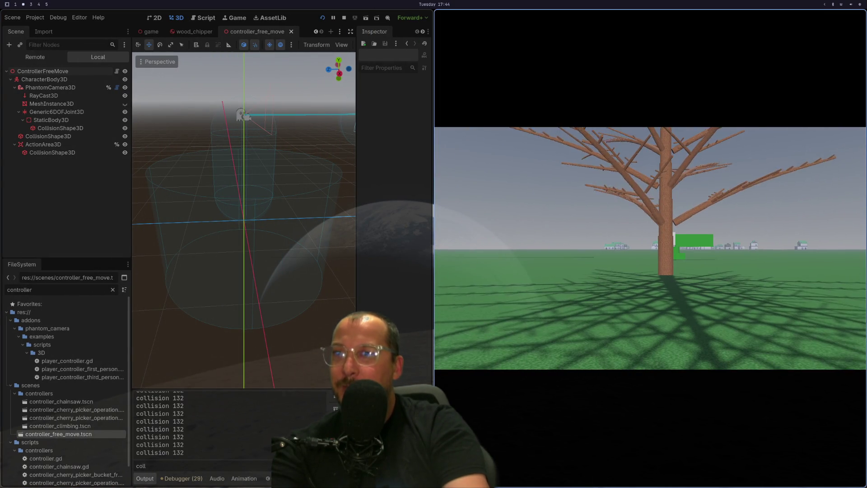
Inspect the live Branch2's collision_layer in the Inspector, then bring up config.gd's layer enum.
{"action": "left_click", "coordinate": [682, 217]}
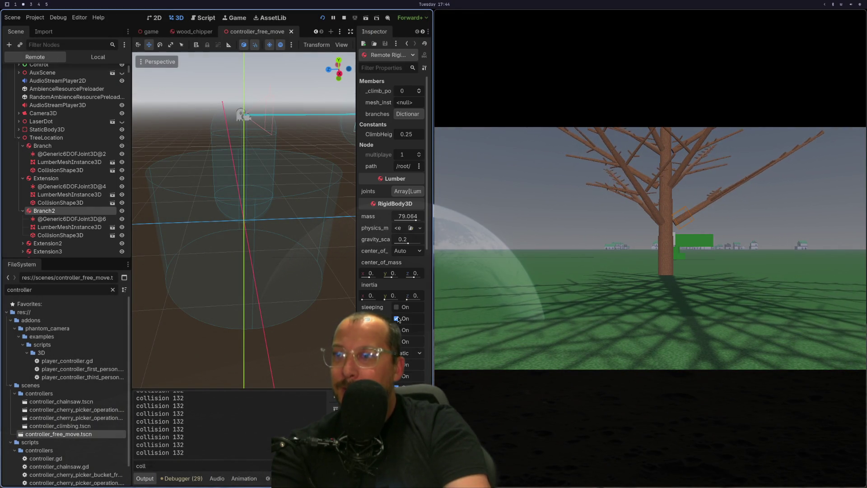
{"action": "scroll", "coordinate": [407, 253], "scroll_direction": "down", "scroll_amount": 5}
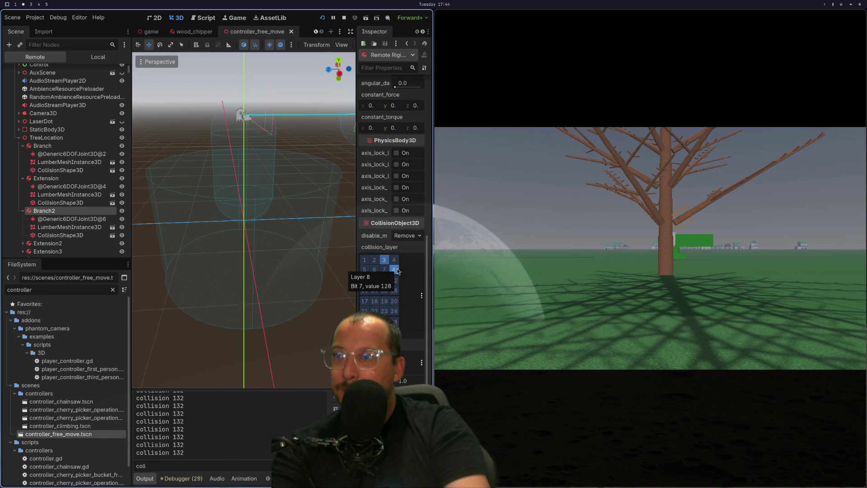
{"action": "key", "text": "super+1"}
{"action": "key", "text": "shift+l"}
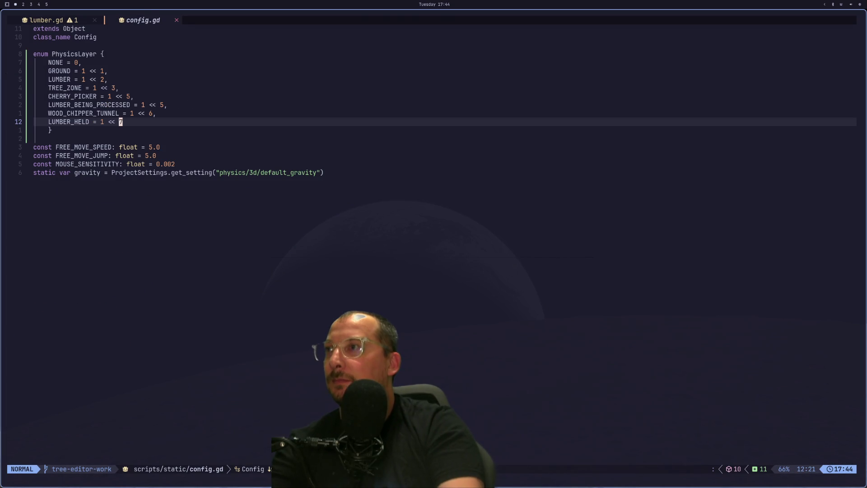
Undo config.gd's shift edits back to GROUND 1 << 0 through LUMBER_HELD 1 << 6, save, and stop the game.
{"action": "key", "text": "u"}
{"action": "key", "text": "u"}
{"action": "key", "text": "u"}
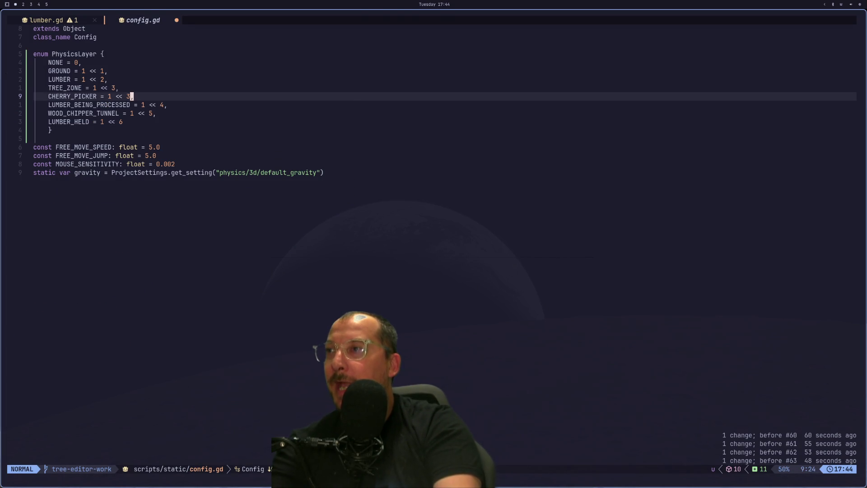
{"action": "type", "text": "uu:w"}
{"action": "key", "text": "Return"}
{"action": "key", "text": "shift+h"}
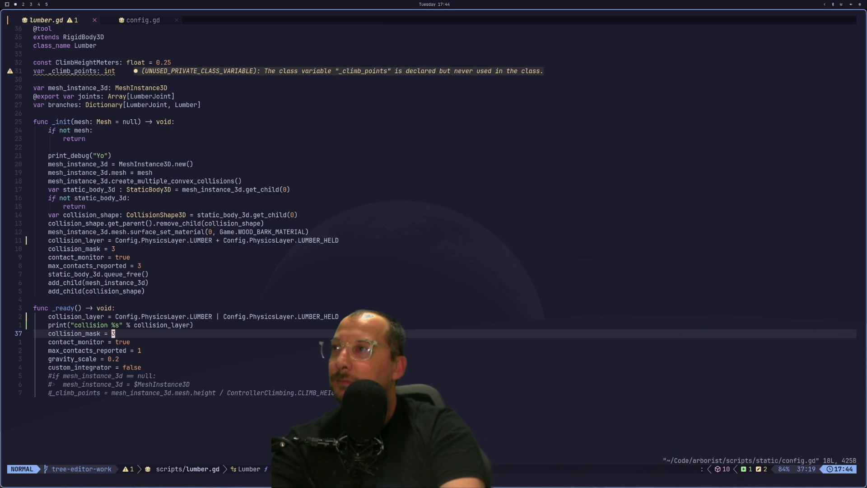
{"action": "key", "text": "super+2"}
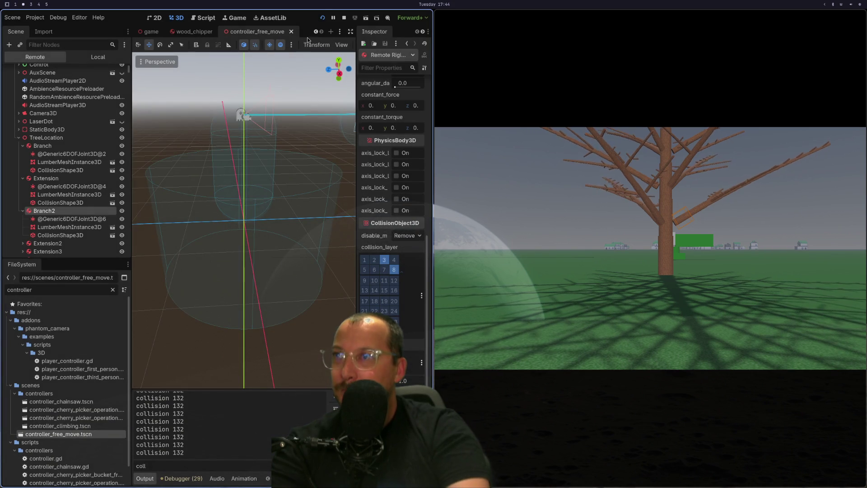
{"action": "left_click", "coordinate": [342, 17]}
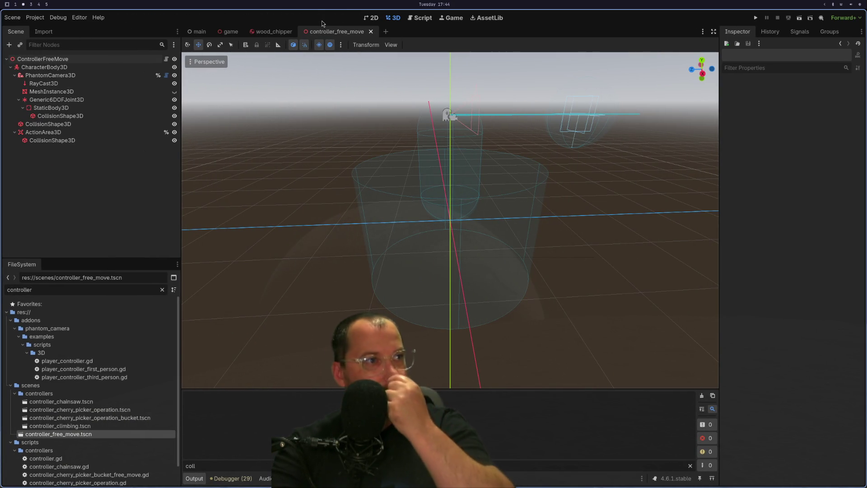
Rerun the game and check in the Remote tree that Branch2 sits on collision layers 2 and 7.
{"action": "left_click", "coordinate": [756, 18]}
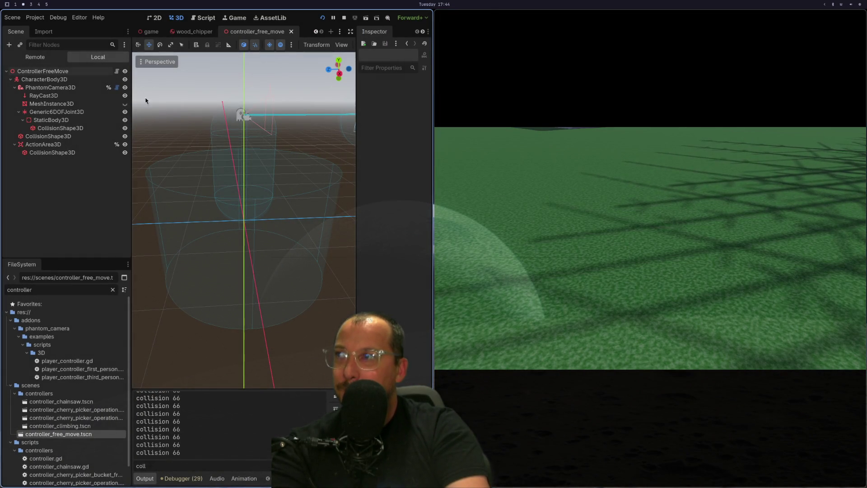
{"action": "left_click", "coordinate": [35, 57]}
{"action": "left_click", "coordinate": [44, 210]}
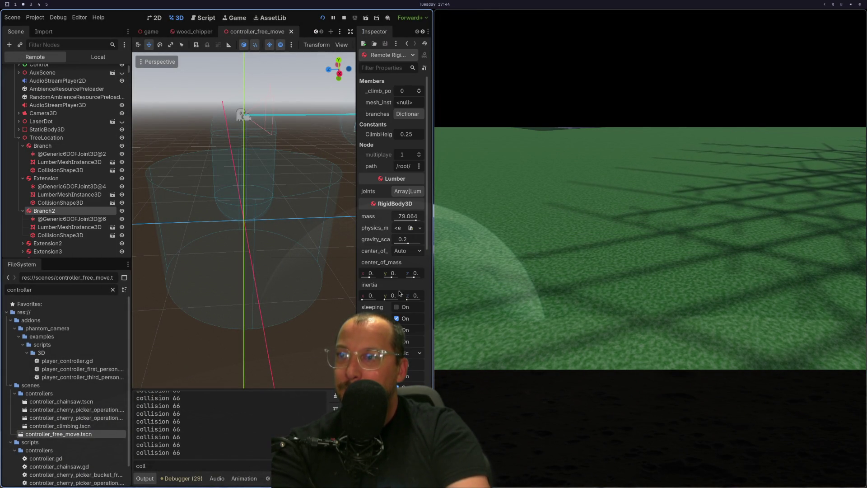
{"action": "scroll", "coordinate": [408, 271], "scroll_direction": "down", "scroll_amount": 6}
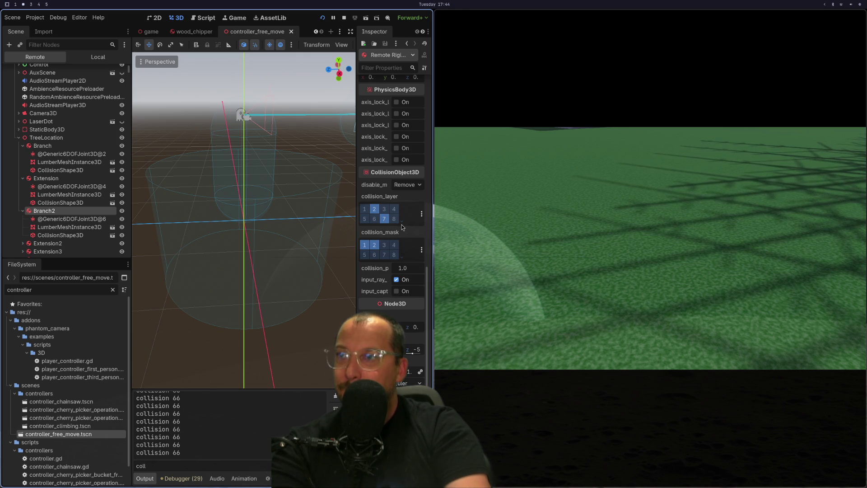
{"action": "left_click", "coordinate": [402, 222]}
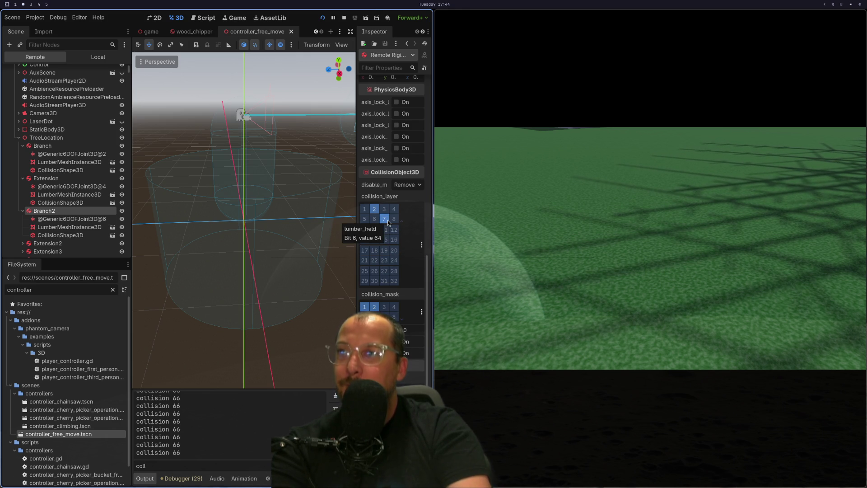
{"action": "left_click", "coordinate": [337, 19]}
{"action": "key", "text": "super+1"}
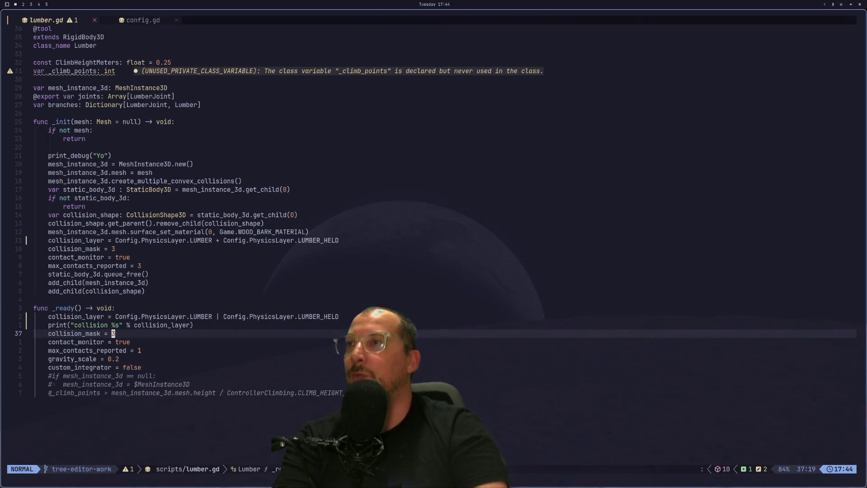
Delete the collision debug print from lumber.gd's _ready and save the file.
{"action": "key", "text": "k"}
{"action": "key", "text": "d"}
{"action": "key", "text": "d"}
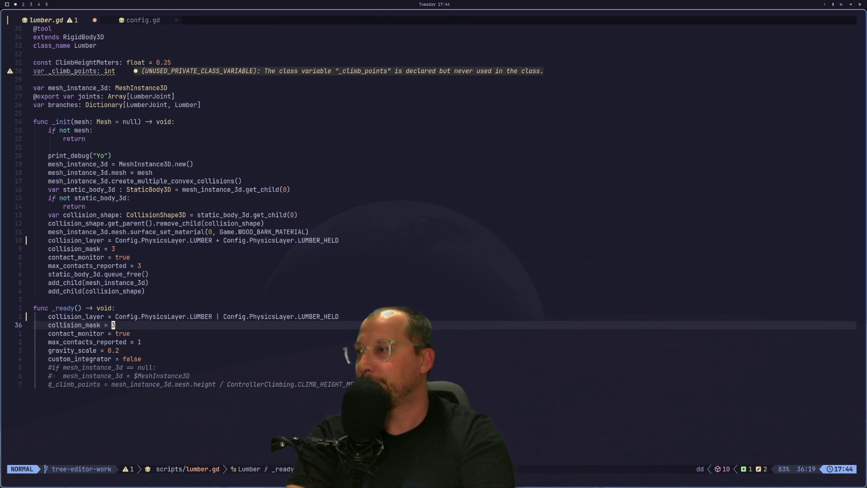
{"action": "type", "text": ":w"}
{"action": "key", "text": "Return"}
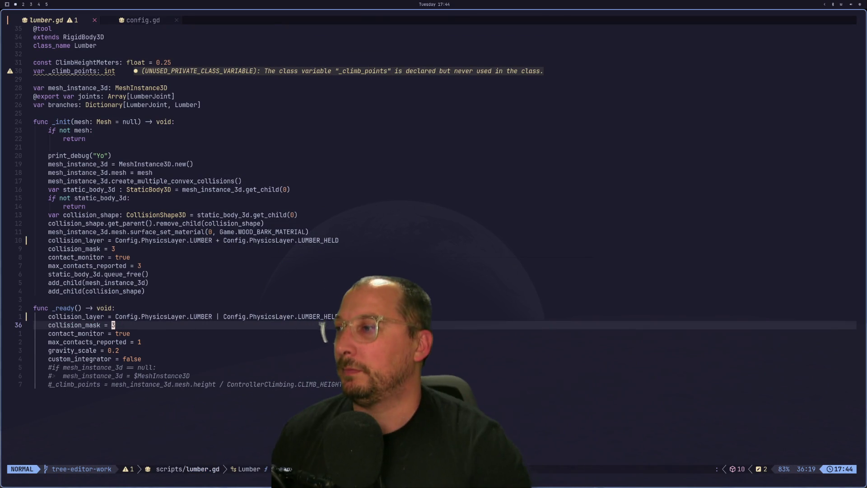
Jump to the PhysicsLayer definition in config.gd.
{"action": "key", "text": "k"}
{"action": "key", "text": "g"}
{"action": "key", "text": "d"}
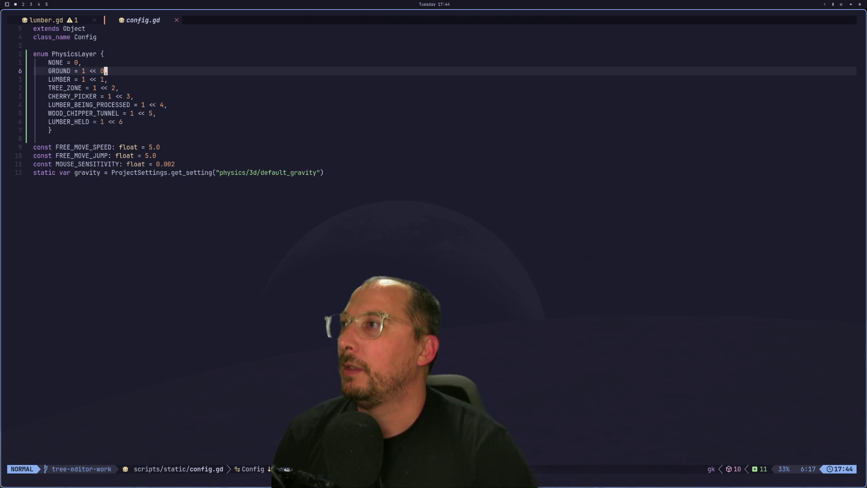
{"action": "key", "text": "super+2"}
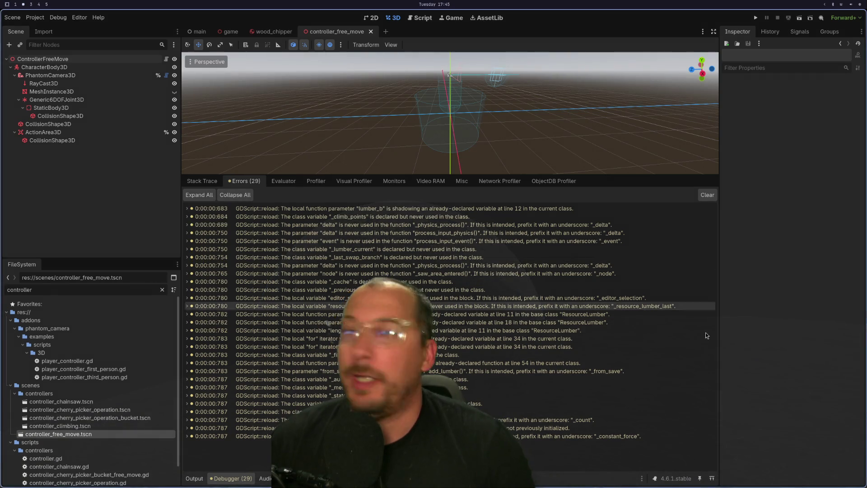
{"action": "key", "text": "super+4"}
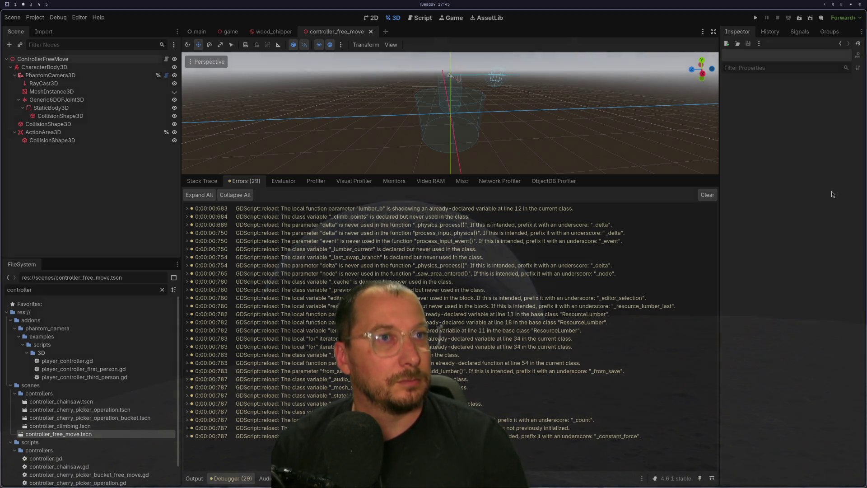
{"action": "key", "text": "super+1"}
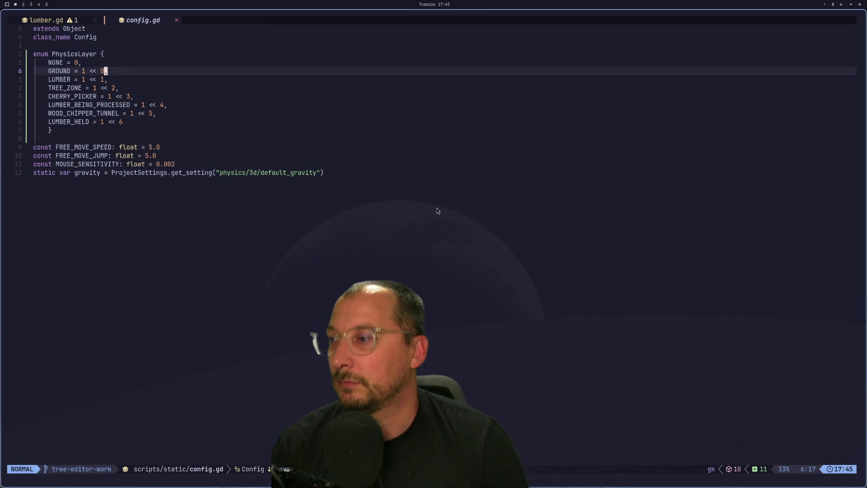
Open controller_free_move.gd from the project file finder with the query 'fr'.
{"action": "key", "text": "super+2"}
{"action": "key", "text": "super+3"}
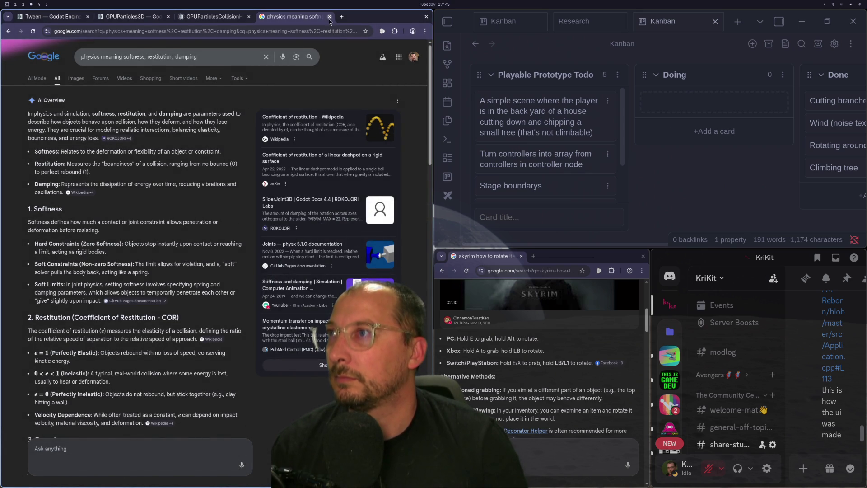
{"action": "key", "text": "super+1"}
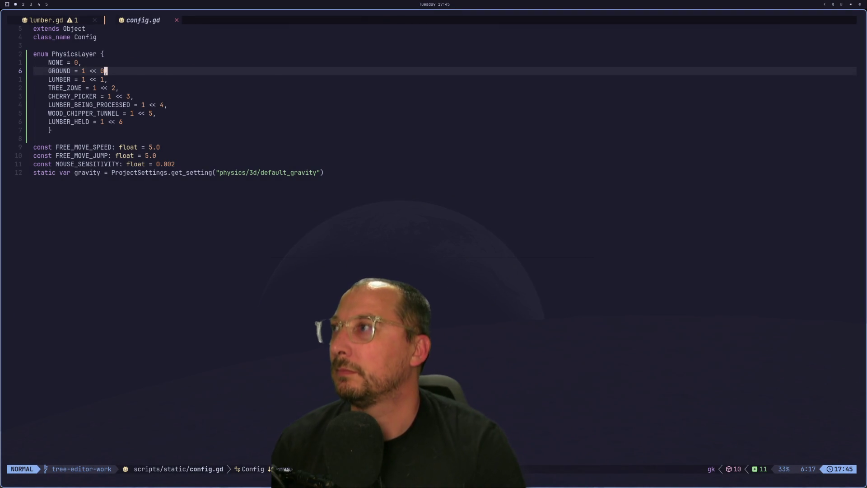
{"action": "key", "text": "shift+h"}
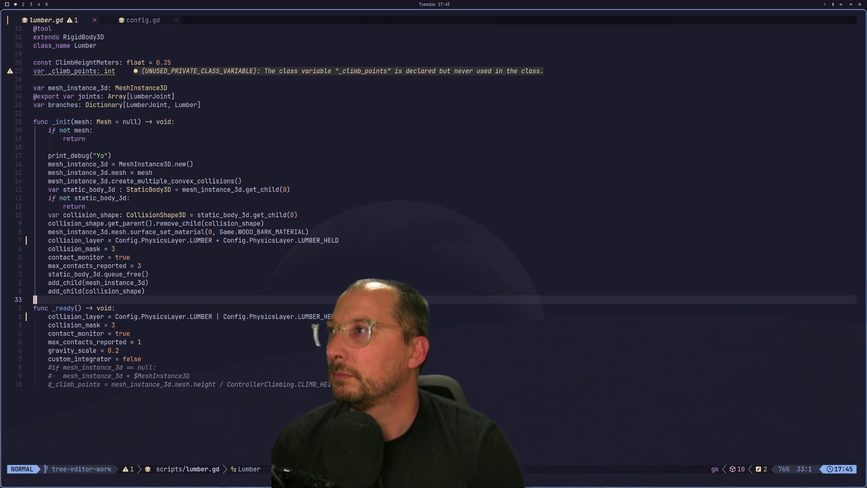
{"action": "key", "text": "shift+l"}
{"action": "key", "text": "space"}
{"action": "key", "text": "space"}
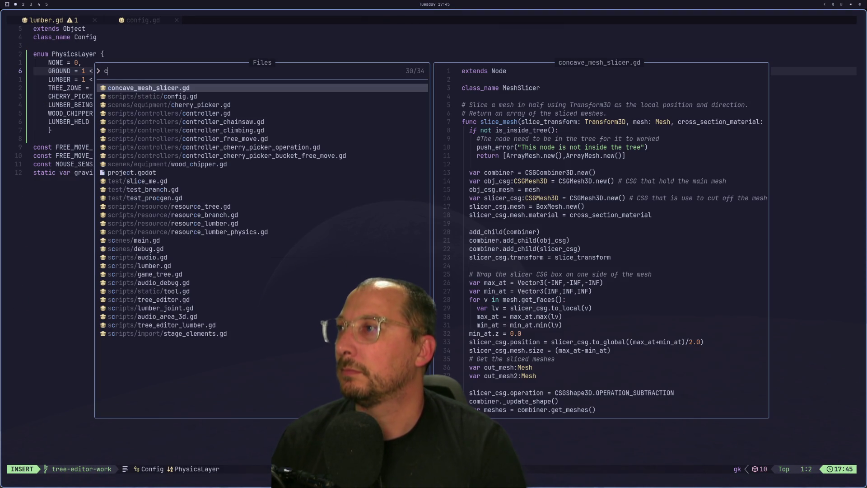
{"action": "type", "text": "free"}
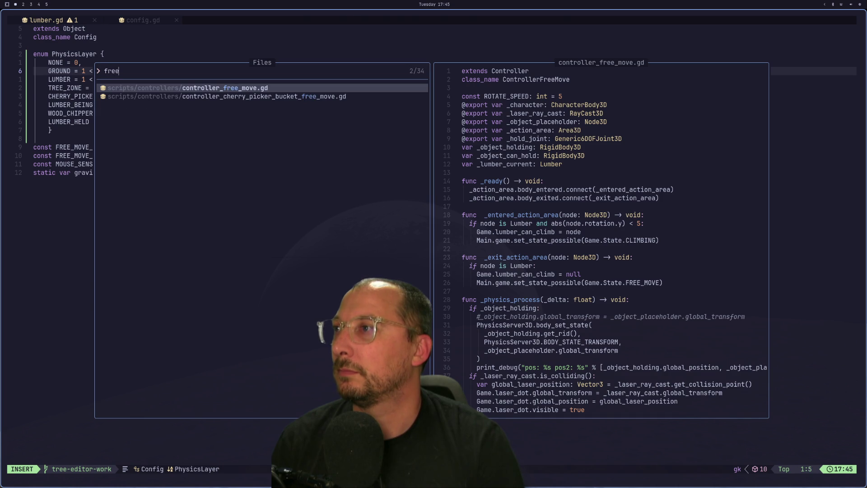
{"action": "key", "text": "Return"}
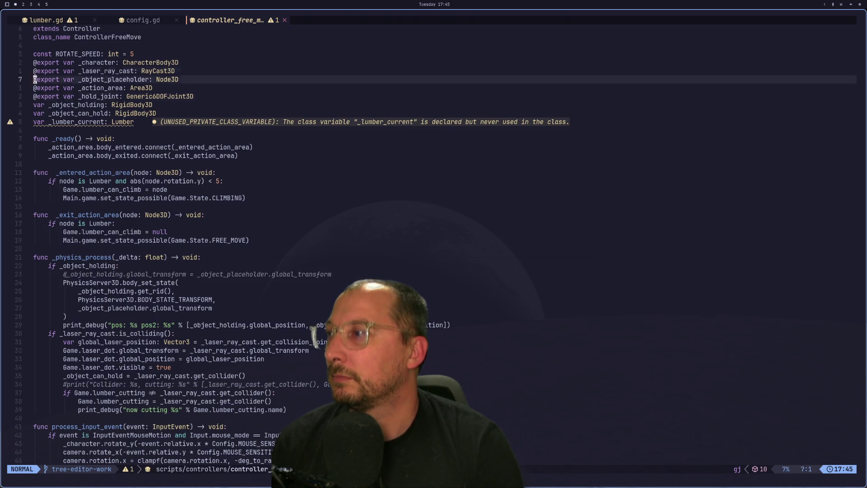
Navigate to the hold-pressed branch of the input handling code near the laser raycast.
{"action": "key", "text": "j"}
{"action": "key", "text": "j"}
{"action": "key", "text": "j"}
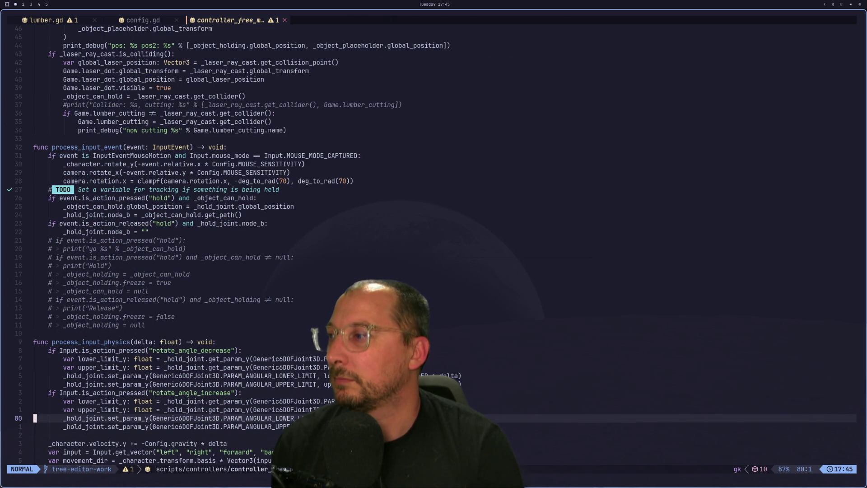
{"action": "key", "text": "j"}
{"action": "key", "text": "j"}
{"action": "key", "text": "j"}
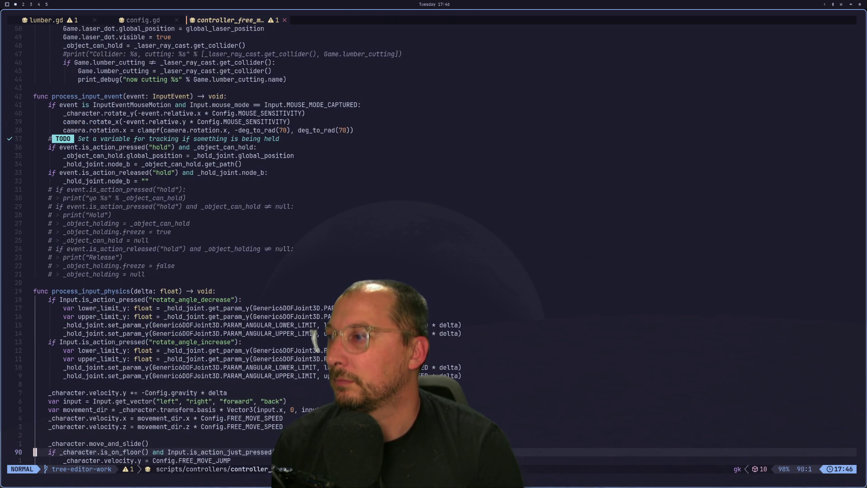
{"action": "key", "text": "k"}
{"action": "key", "text": "k"}
{"action": "key", "text": "k"}
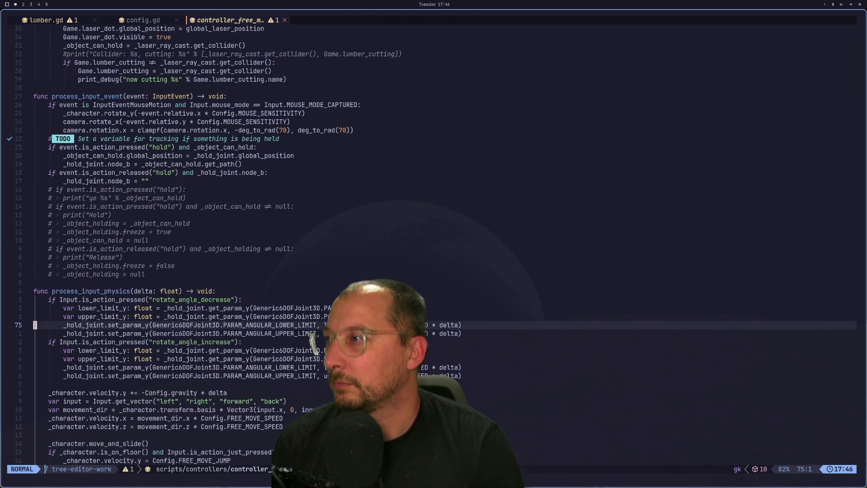
{"action": "key", "text": "k"}
{"action": "key", "text": "k"}
{"action": "key", "text": "k"}
{"action": "key", "text": "j"}
{"action": "key", "text": "j"}
{"action": "key", "text": "j"}
{"action": "key", "text": "j"}
{"action": "key", "text": "j"}
{"action": "key", "text": "j"}
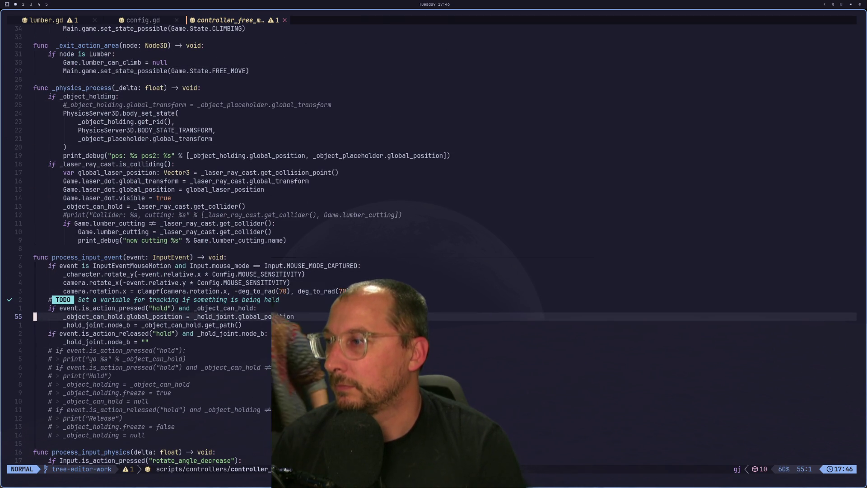
{"action": "key", "text": "l"}
{"action": "key", "text": "l"}
{"action": "key", "text": "j"}
{"action": "key", "text": "v"}
{"action": "key", "text": "l"}
{"action": "key", "text": "l"}
{"action": "key", "text": "l"}
{"action": "key", "text": "Escape"}
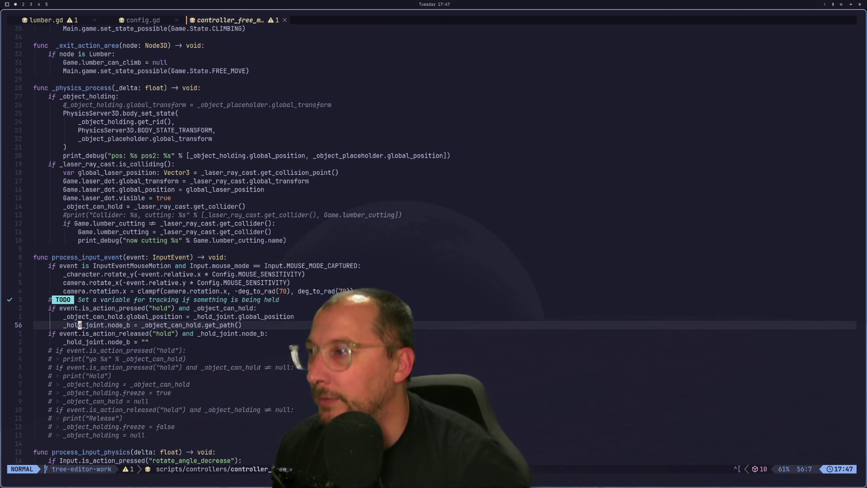
Yank the _object_can_hold name from the hold assignment and bring up the file finder.
{"action": "key", "text": "l"}
{"action": "key", "text": "l"}
{"action": "key", "text": "l"}
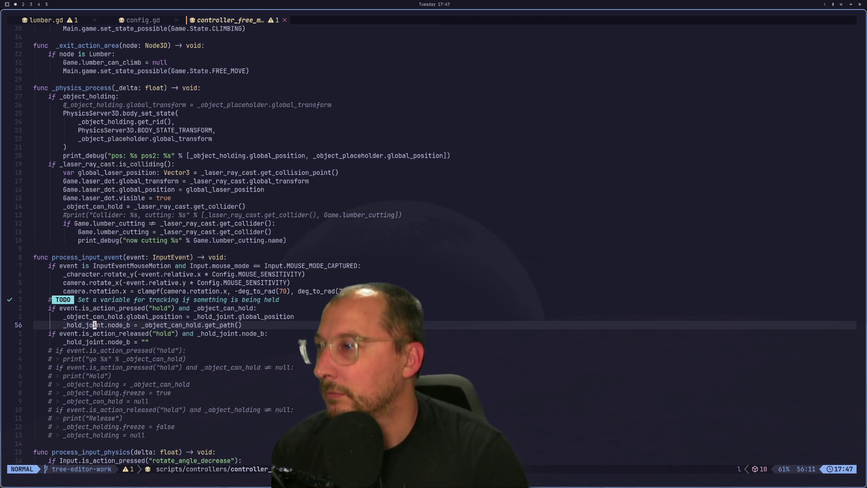
{"action": "key", "text": "v"}
{"action": "key", "text": "l"}
{"action": "key", "text": "l"}
{"action": "key", "text": "l"}
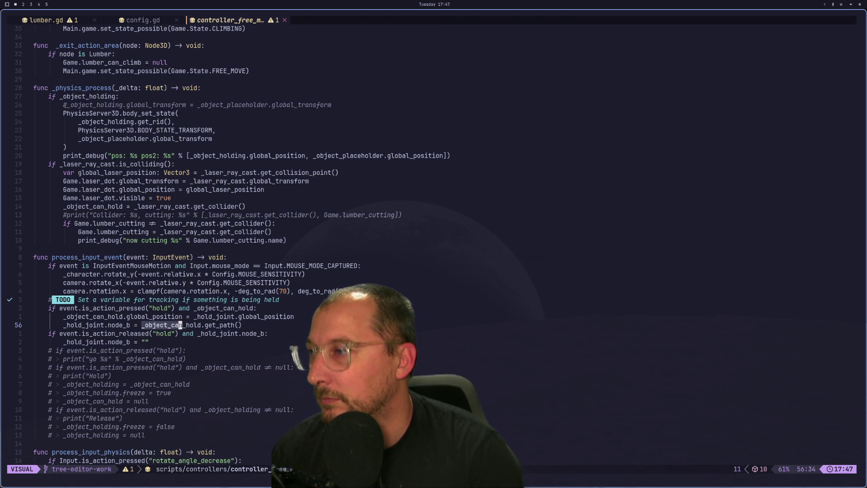
{"action": "key", "text": "y"}
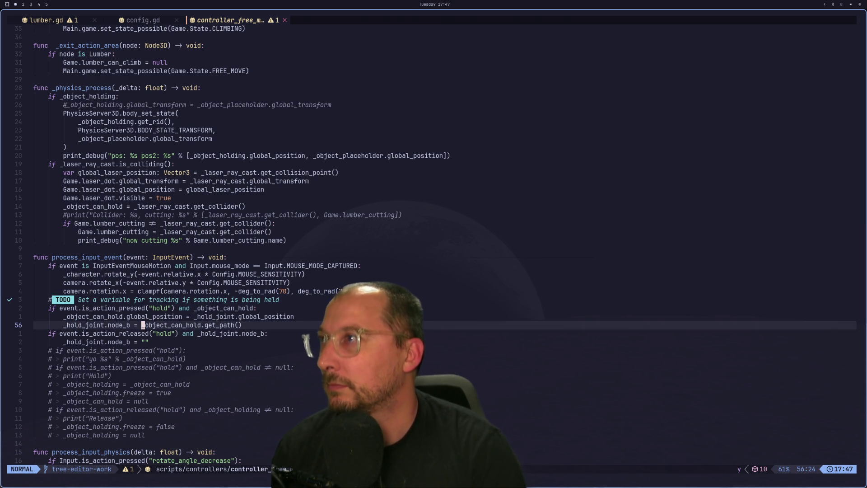
{"action": "key", "text": "shift+h"}
{"action": "key", "text": "shift+l"}
{"action": "key", "text": "space"}
{"action": "key", "text": "space"}
Open lumber.gd and add 'func hold() -> void:' at the end of the script.
{"action": "type", "text": "lumber"}
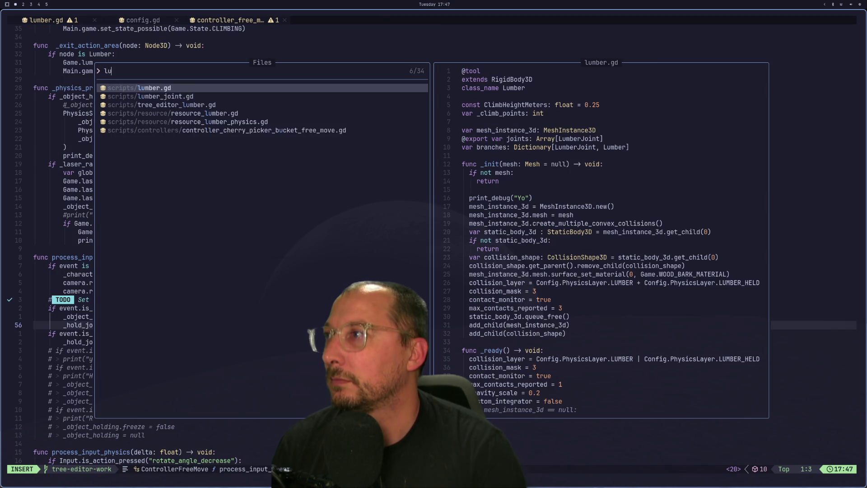
{"action": "key", "text": "Return"}
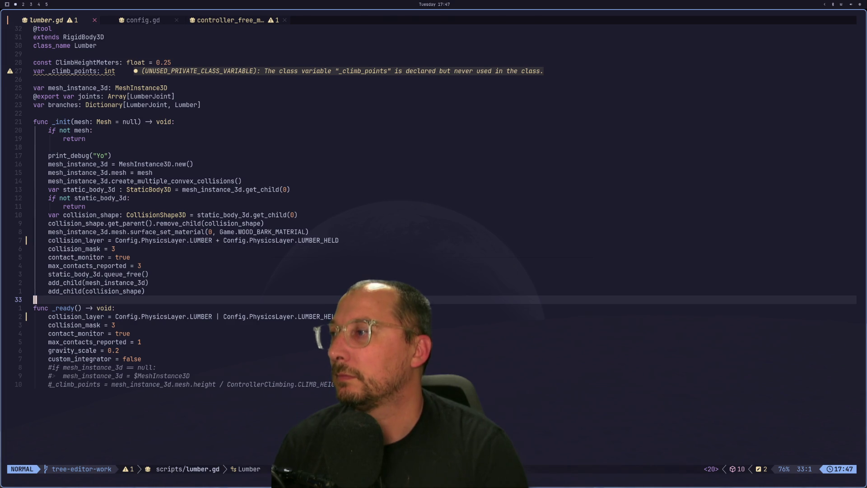
{"action": "key", "text": "j"}
{"action": "key", "text": "j"}
{"action": "key", "text": "j"}
{"action": "key", "text": "j"}
{"action": "key", "text": "o"}
{"action": "key", "text": "Return"}
{"action": "type", "text": "func hold("}
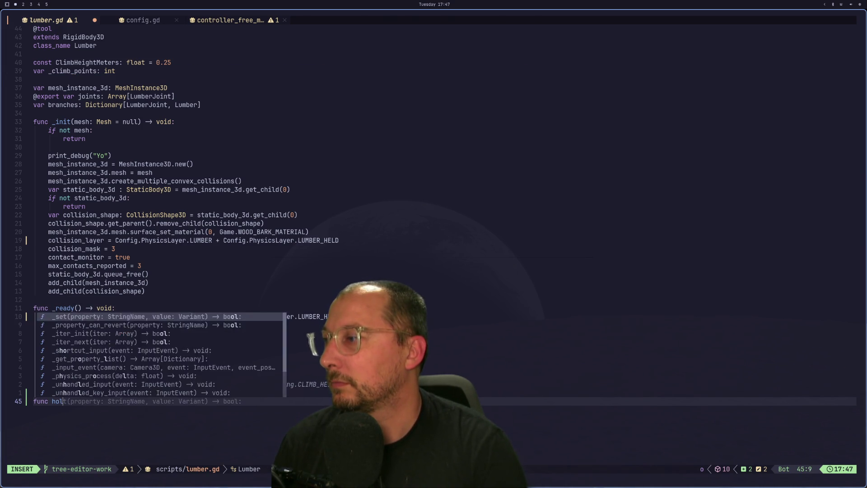
{"action": "type", "text": "a-:"}
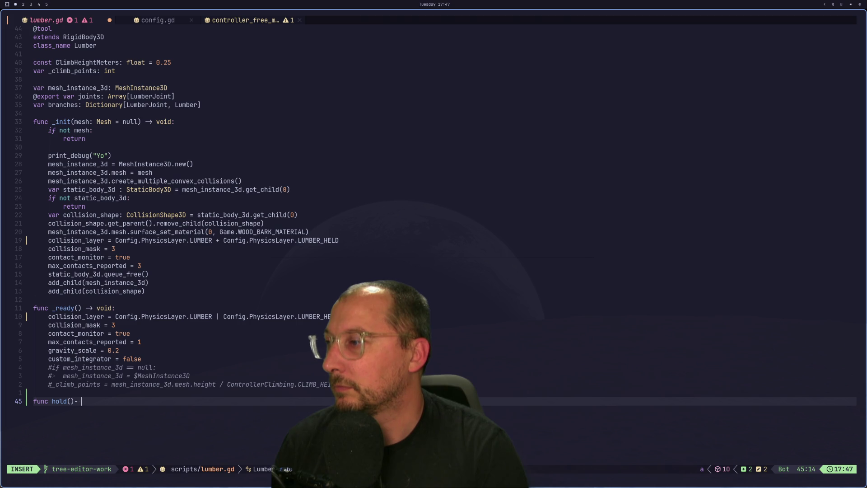
{"action": "type", "text": "> void:"}
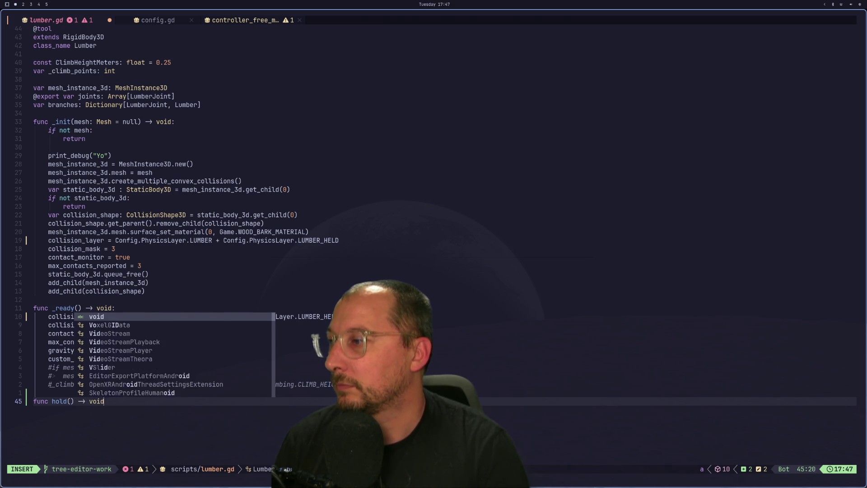
{"action": "key", "text": "Return"}
{"action": "key", "text": "Escape"}
Copy the collision_layer assignment from _ready into the body of hold().
{"action": "key", "text": "k"}
{"action": "key", "text": "9"}
{"action": "key", "text": "k"}
{"action": "key", "text": "k"}
{"action": "key", "text": "y"}
{"action": "key", "text": "y"}
{"action": "key", "text": "j"}
{"action": "key", "text": "j"}
{"action": "key", "text": "j"}
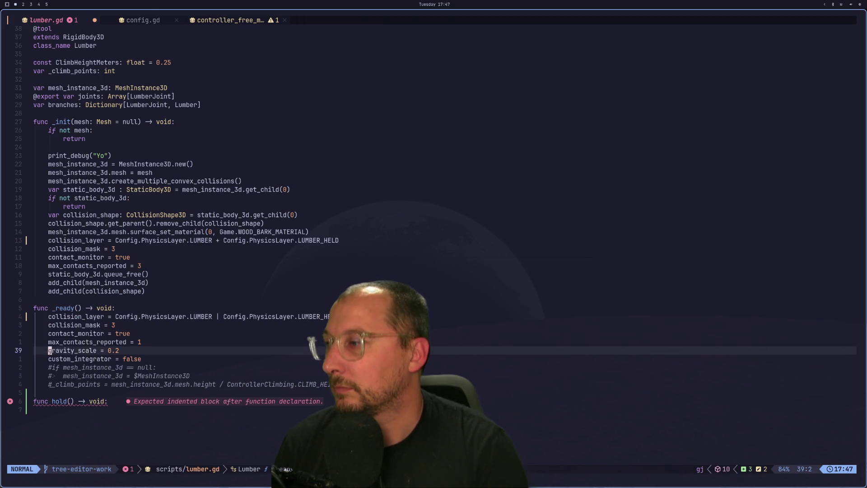
{"action": "key", "text": "j"}
{"action": "key", "text": "p"}
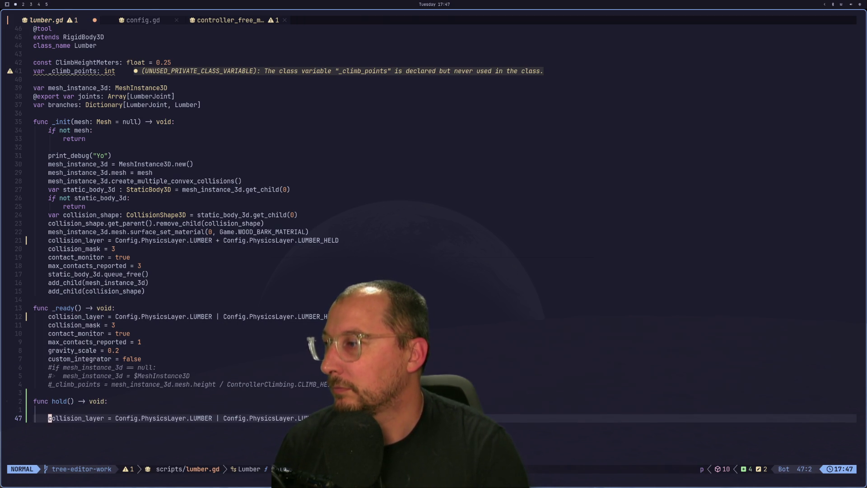
Remove the blank line and change the pasted value to Config.PhysicsLayer.LUMBER_HELD.
{"action": "key", "text": "k"}
{"action": "key", "text": "d"}
{"action": "key", "text": "d"}
{"action": "key", "text": "l"}
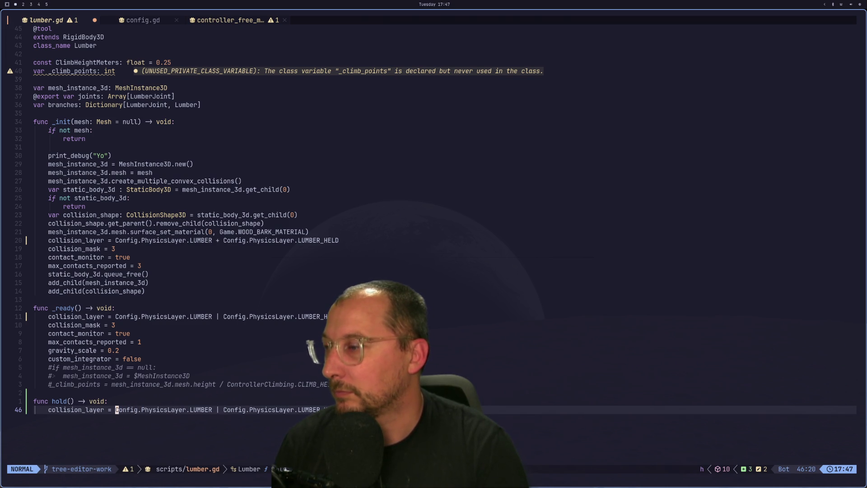
{"action": "key", "text": "d"}
{"action": "key", "text": "w"}
{"action": "key", "text": "d"}
{"action": "key", "text": "w"}
{"action": "key", "text": "d"}
{"action": "key", "text": "w"}
{"action": "key", "text": "d"}
{"action": "key", "text": "w"}
{"action": "key", "text": "d"}
{"action": "key", "text": "w"}
{"action": "key", "text": "d"}
{"action": "key", "text": "w"}
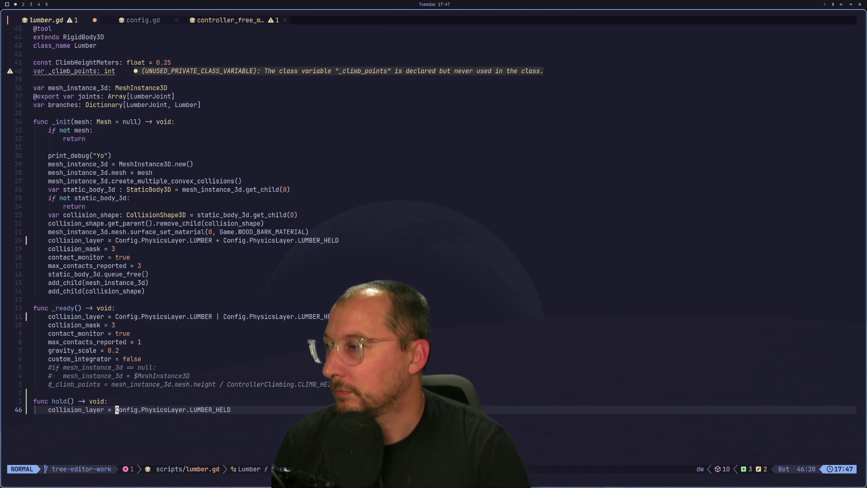
{"action": "key", "text": "super+2"}
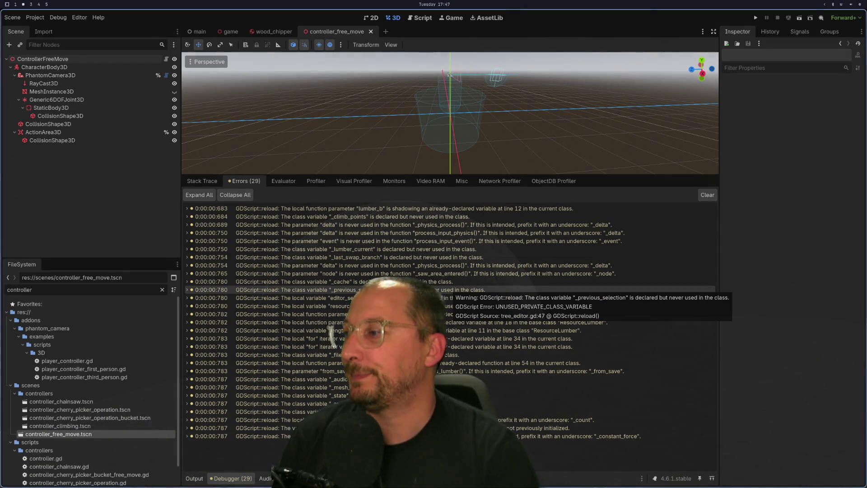
Add an _object_can_hold.hold() call to the hold handler in controller_free_move.gd and save.
{"action": "key", "text": "super+1"}
{"action": "key", "text": "shift+h"}
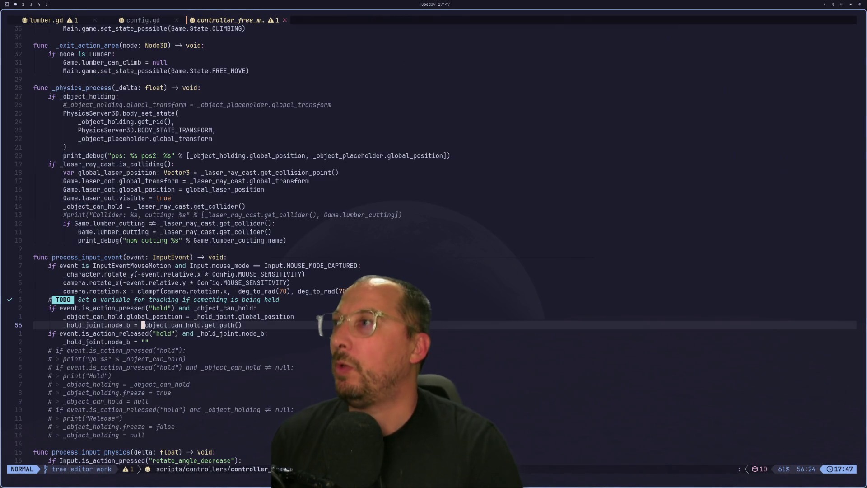
{"action": "type", "text": "o_ob"}
{"action": "key", "text": "Down"}
{"action": "key", "text": "Down"}
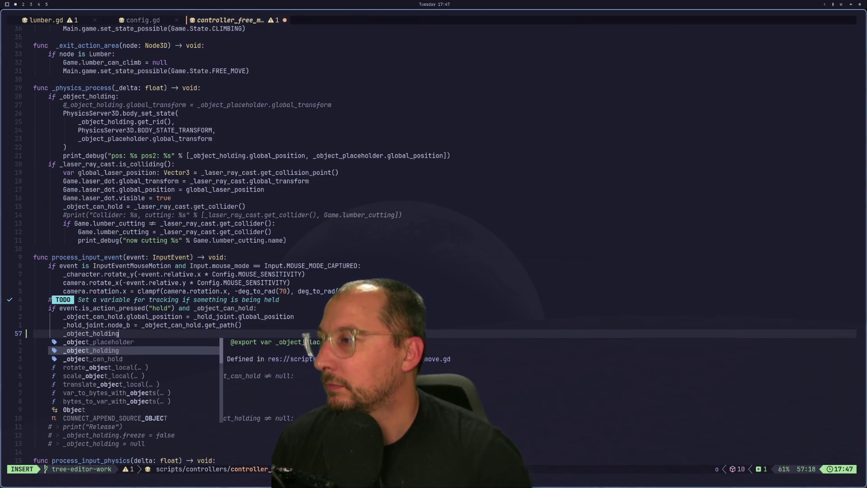
{"action": "key", "text": "Return"}
{"action": "type", "text": ".hold()"}
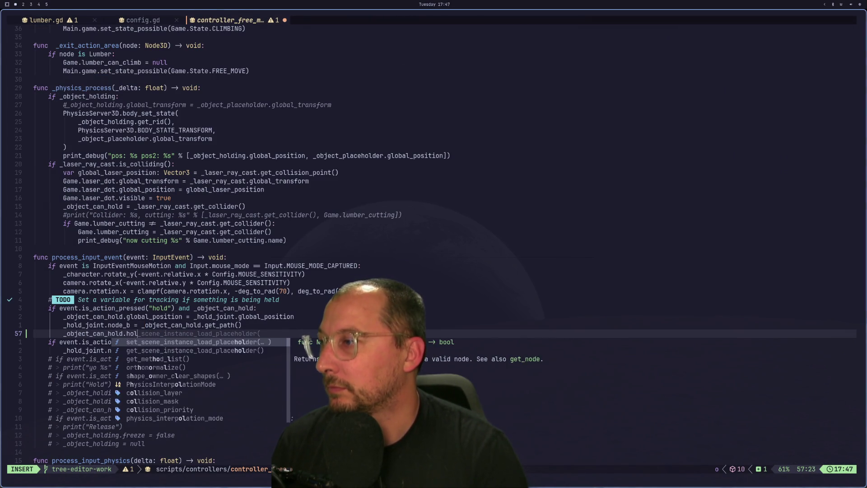
{"action": "key", "text": "Escape"}
{"action": "type", "text": ":w"}
{"action": "key", "text": "Return"}
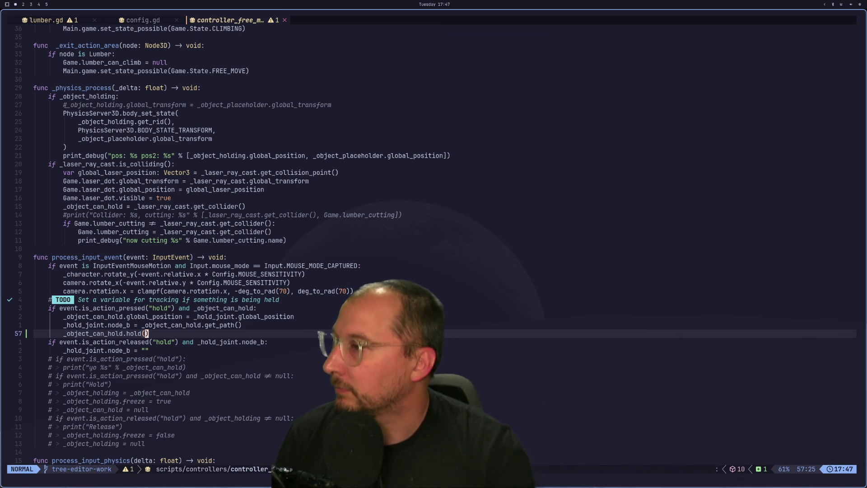
Wrap the hold() call in an 'if _object_can_hold is Lumber:' check and indent it.
{"action": "type", "text": "Oif "}
{"action": "type", "text": "_object_can_hold"}
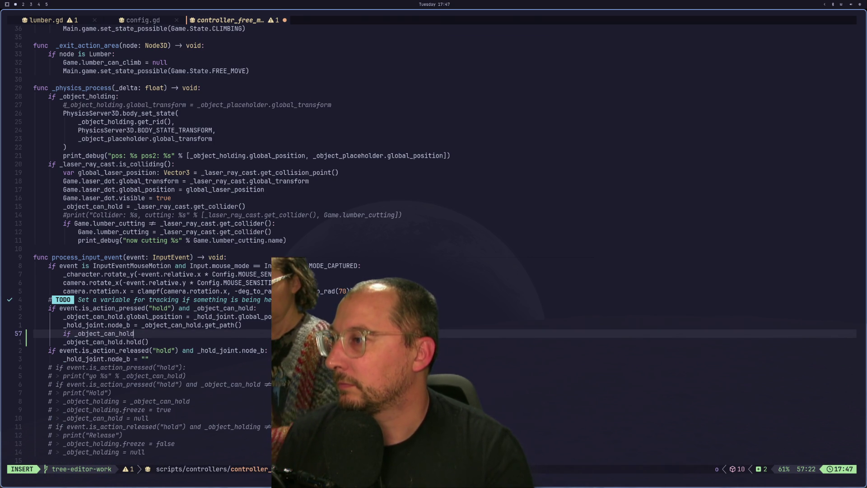
{"action": "type", "text": "Lumber:"}
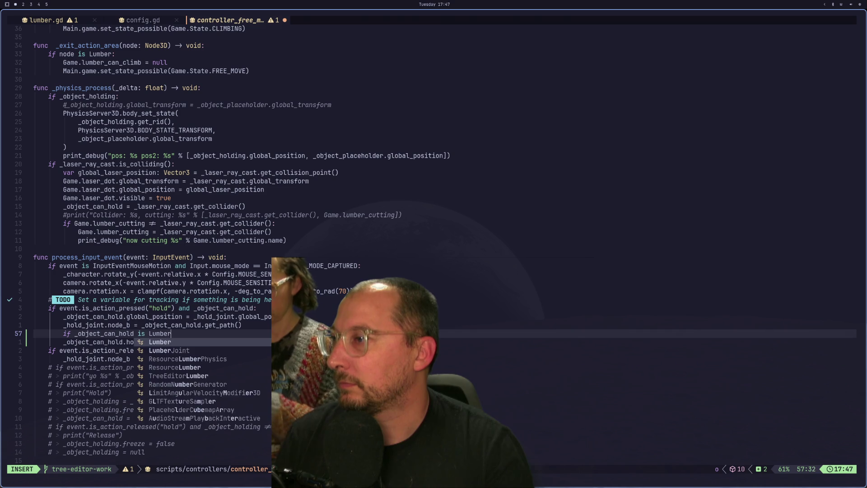
{"action": "key", "text": "Escape"}
{"action": "key", "text": "j"}
{"action": "key", "text": "h"}
{"action": "key", "text": "h"}
{"action": "key", "text": "h"}
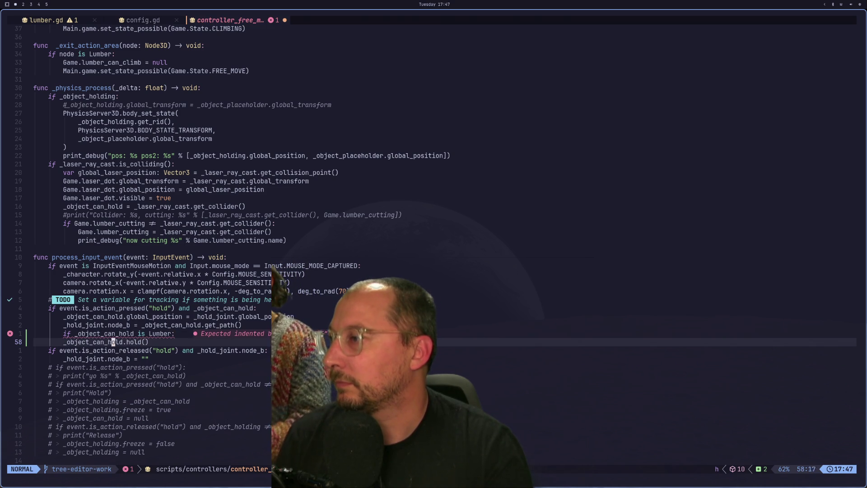
{"action": "key", "text": "greater"}
{"action": "key", "text": "greater"}
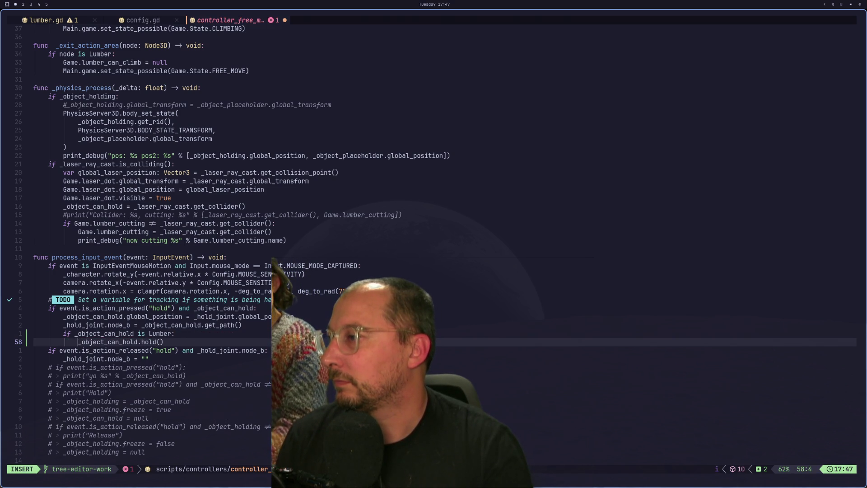
Declare 'var lumber: Lumber = _object_can_hold is Lumber' and start retargeting the hold() call to lumber.
{"action": "type", "text": "Ovar lumber"}
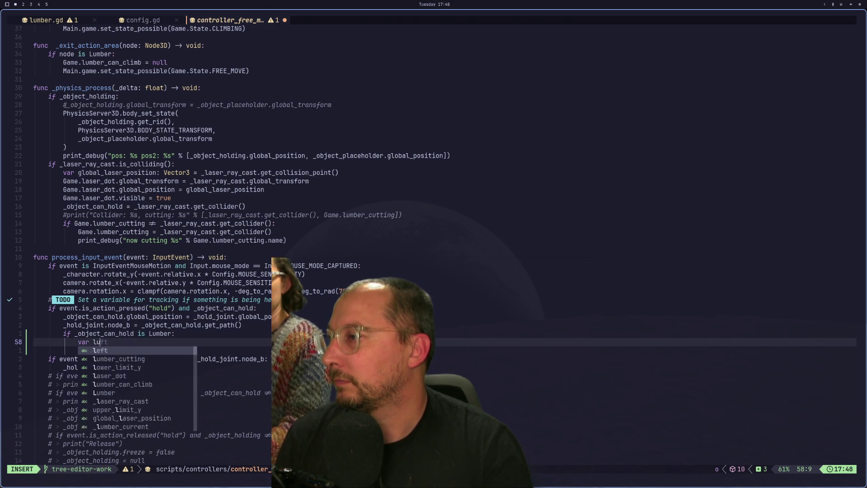
{"action": "type", "text": ": Lumber = "}
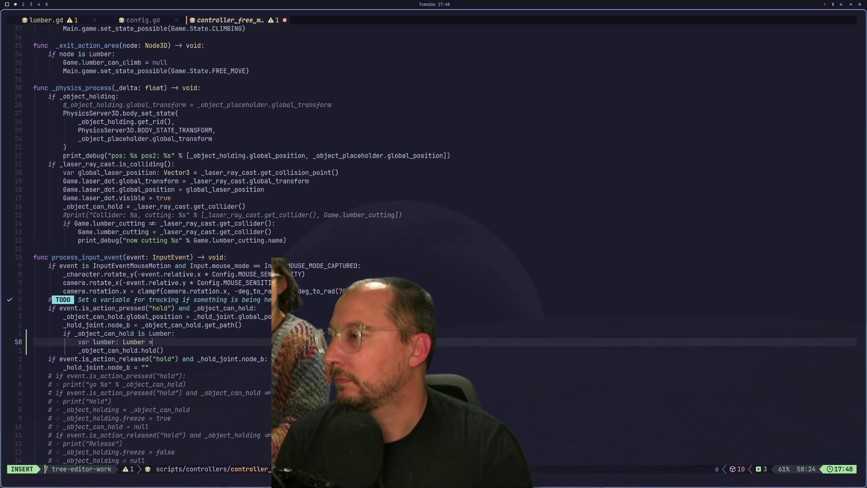
{"action": "type", "text": "_"}
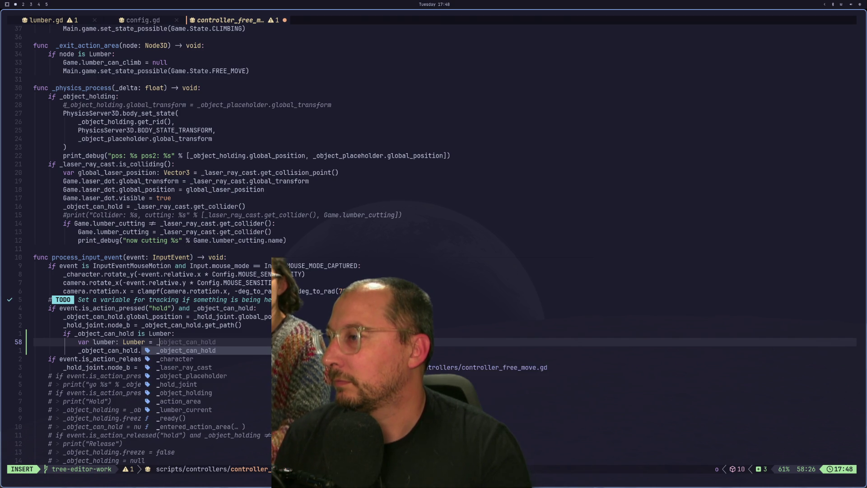
{"action": "type", "text": "object_can_hold is Lumber"}
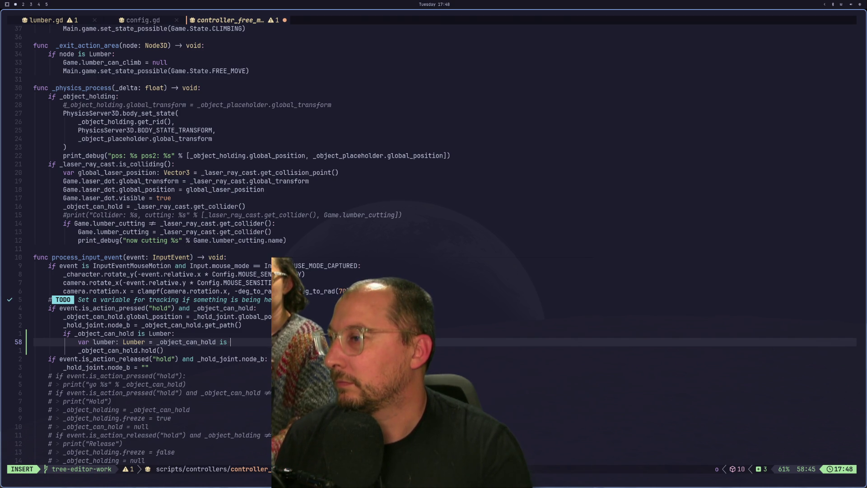
{"action": "key", "text": "Escape"}
{"action": "key", "text": "g"}
{"action": "key", "text": "j"}
{"action": "key", "text": "h"}
{"action": "key", "text": "h"}
{"action": "key", "text": "h"}
{"action": "key", "text": "h"}
{"action": "key", "text": "h"}
{"action": "key", "text": "g"}
{"action": "key", "text": "k"}
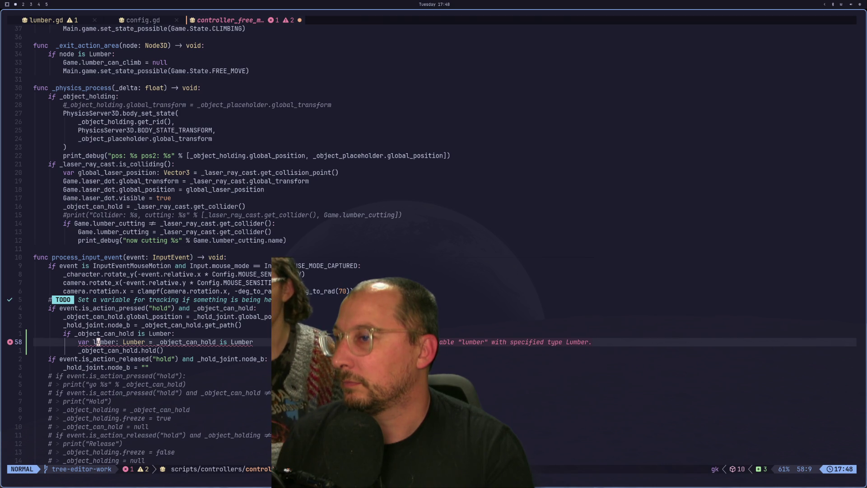
{"action": "key", "text": "j"}
{"action": "key", "text": "h"}
{"action": "key", "text": "h"}
{"action": "key", "text": "h"}
{"action": "type", "text": "dw"}
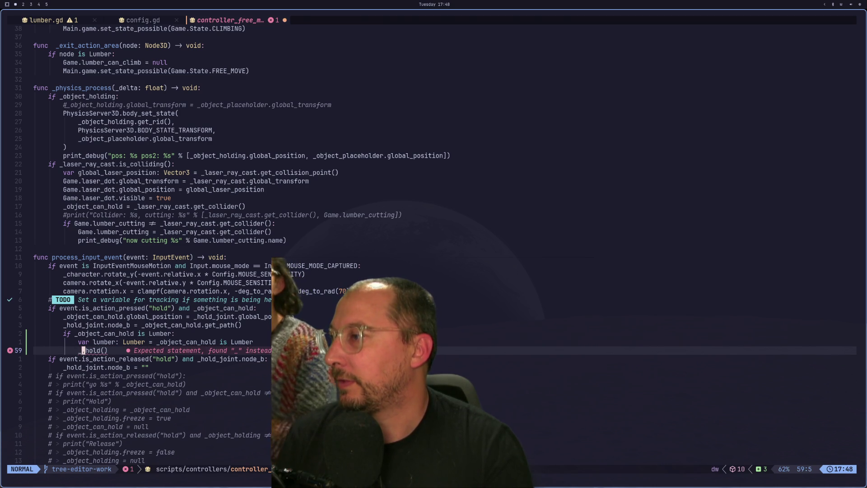
{"action": "type", "text": "ilumber"}
Save the handler now calling lumber.hold() and review the lumber declaration on line 58.
{"action": "key", "text": "Escape"}
{"action": "type", "text": ":w"}
{"action": "key", "text": "Return"}
{"action": "key", "text": "k"}
{"action": "key", "text": "l"}
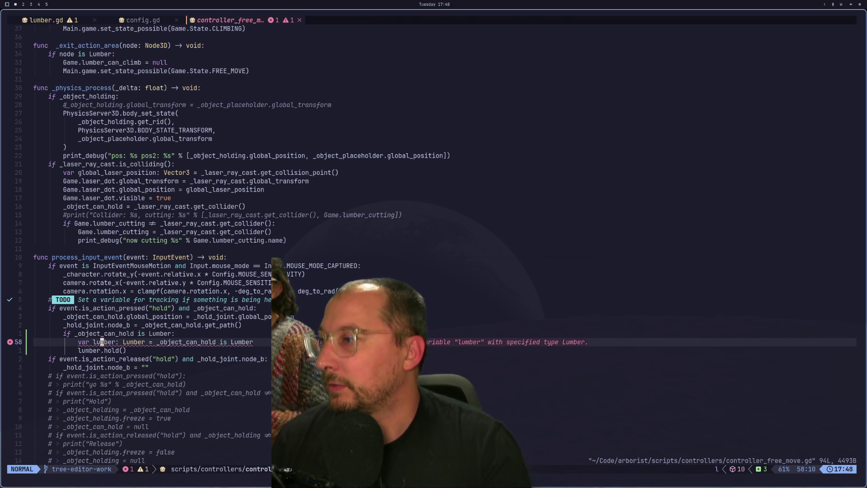
{"action": "key", "text": "f"}
{"action": "key", "text": "b"}
{"action": "key", "text": "semicolon"}
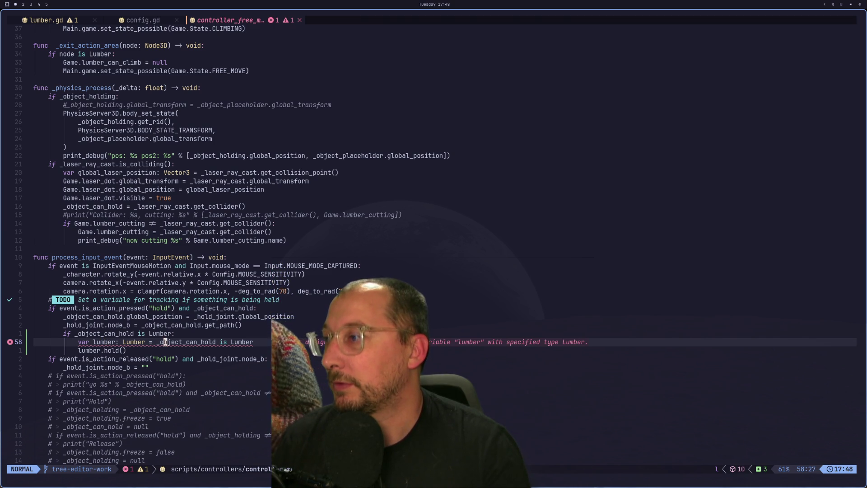
{"action": "key", "text": "Escape"}
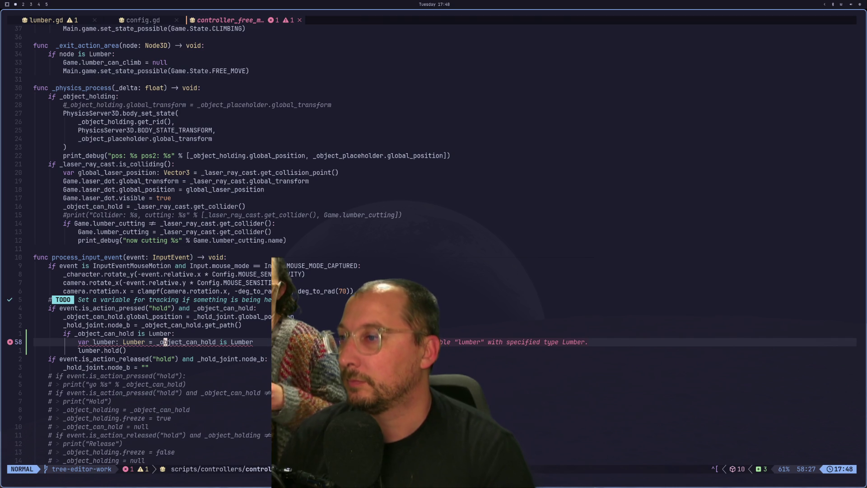
Browse the script from the is Lumber check up to the _lumber_current declaration.
{"action": "key", "text": "h"}
{"action": "key", "text": "h"}
{"action": "key", "text": "h"}
{"action": "key", "text": "h"}
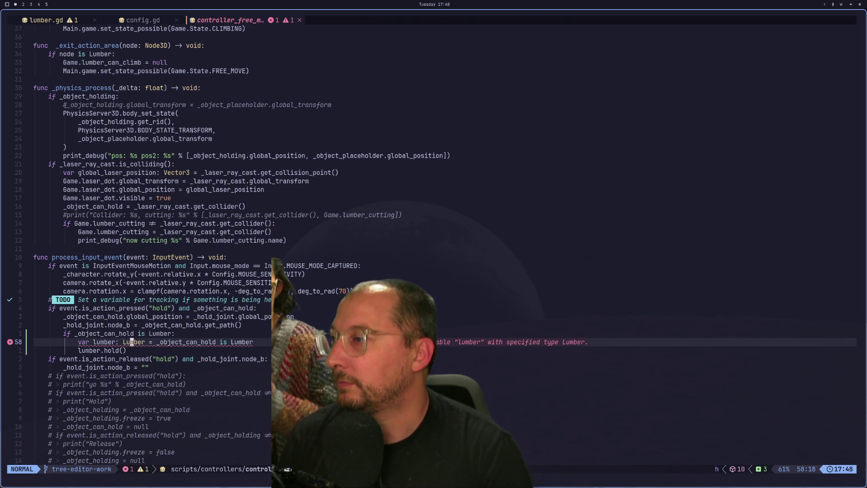
{"action": "key", "text": "g"}
{"action": "key", "text": "k"}
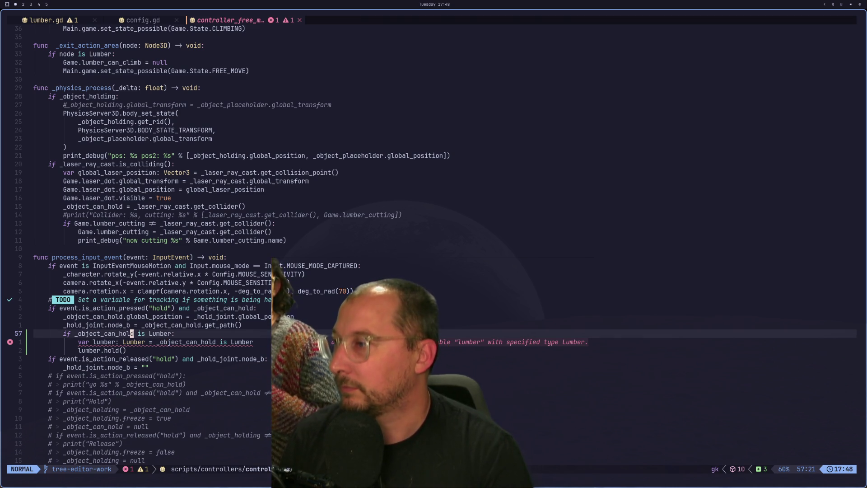
{"action": "key", "text": "h"}
{"action": "key", "text": "h"}
{"action": "key", "text": "h"}
{"action": "key", "text": "g"}
{"action": "key", "text": "j"}
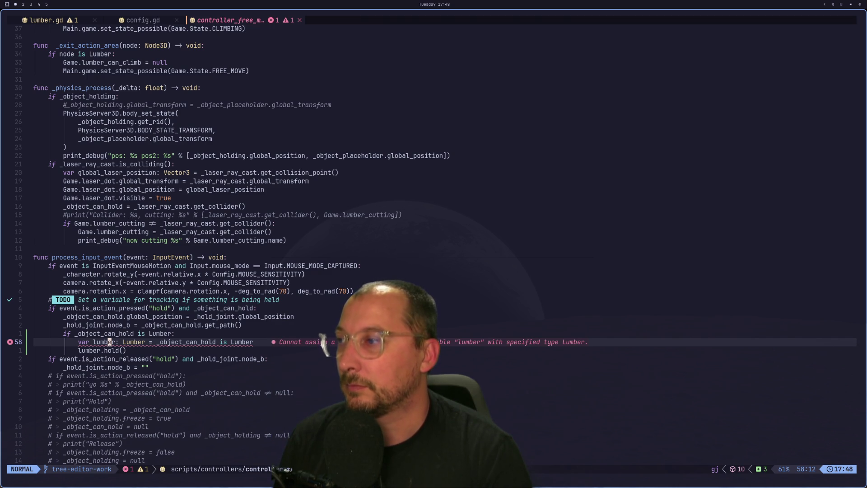
{"action": "key", "text": "parenleft"}
{"action": "key", "text": "k"}
{"action": "key", "text": "k"}
{"action": "key", "text": "k"}
{"action": "key", "text": "k"}
{"action": "key", "text": "k"}
{"action": "key", "text": "k"}
{"action": "key", "text": "j"}
{"action": "key", "text": "j"}
{"action": "key", "text": "j"}
{"action": "key", "text": "j"}
{"action": "key", "text": "j"}
{"action": "key", "text": "j"}
{"action": "key", "text": "k"}
{"action": "key", "text": "k"}
{"action": "key", "text": "k"}
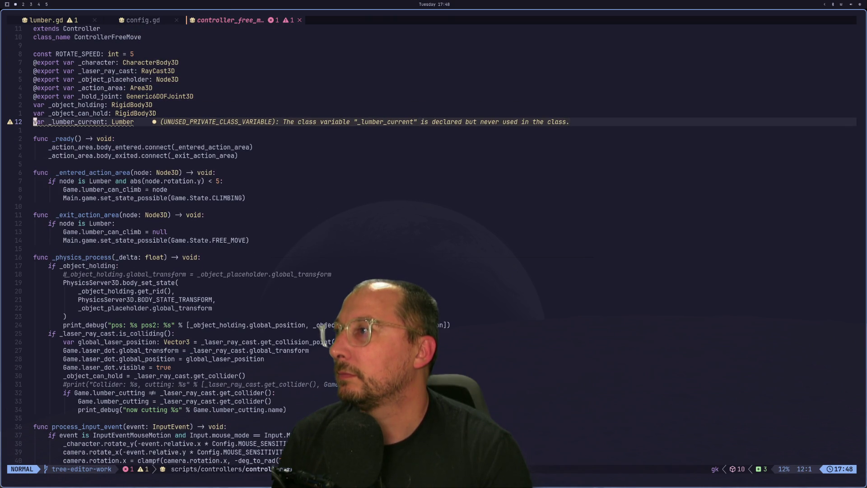
{"action": "key", "text": "l"}
{"action": "key", "text": "l"}
{"action": "key", "text": "l"}
{"action": "key", "text": "k"}
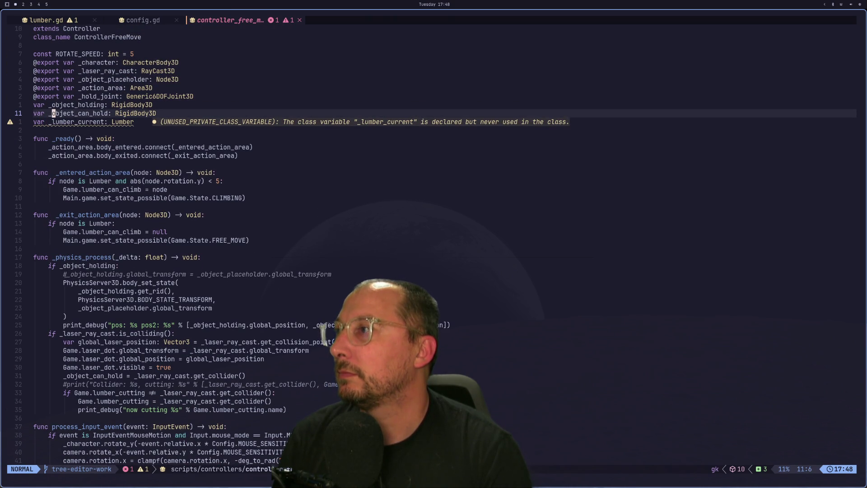
Change 'is Lumber' to 'as Lumber' in the lumber declaration and save the controller script.
{"action": "key", "text": "asterisk"}
{"action": "key", "text": "j"}
{"action": "key", "text": "j"}
{"action": "key", "text": "j"}
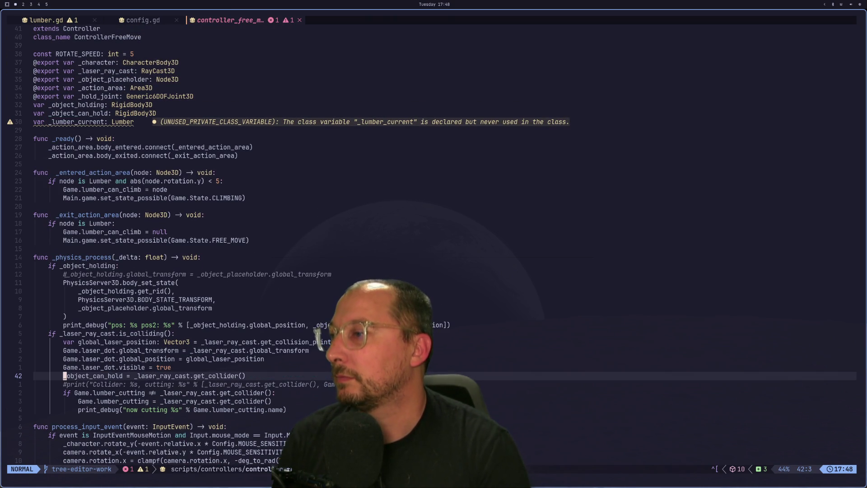
{"action": "key", "text": "k"}
{"action": "key", "text": "k"}
{"action": "key", "text": "k"}
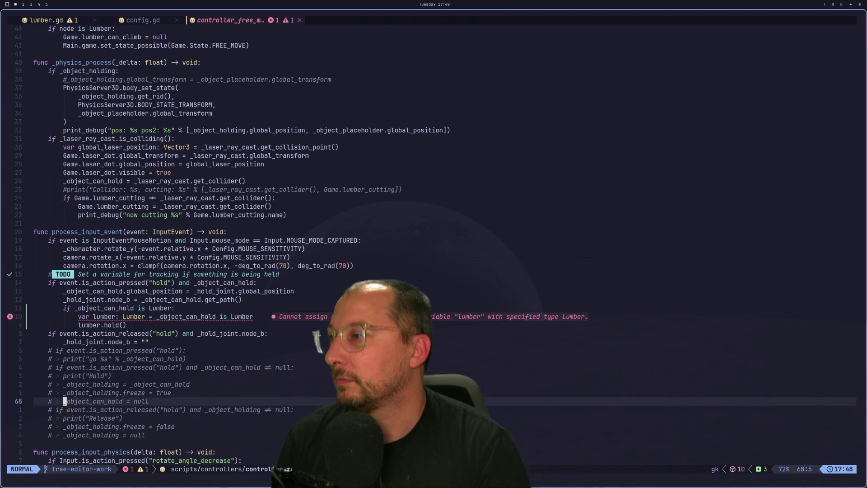
{"action": "key", "text": "k"}
{"action": "key", "text": "k"}
{"action": "key", "text": "w"}
{"action": "key", "text": "w"}
{"action": "key", "text": "w"}
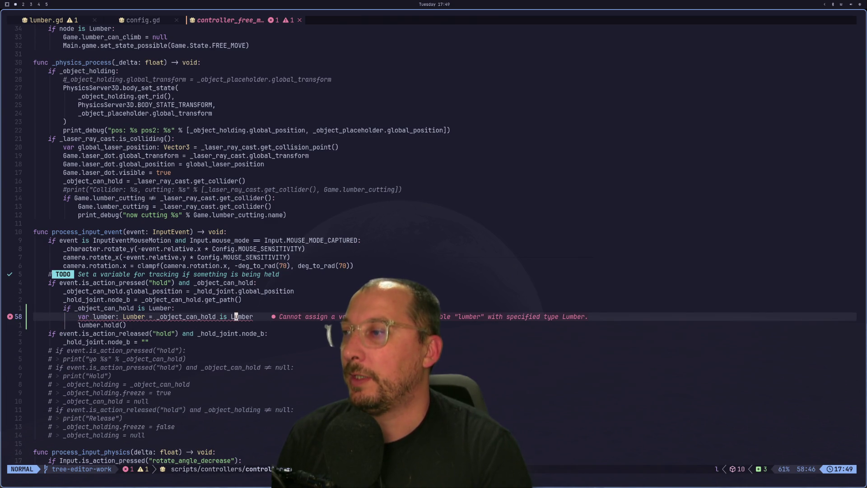
{"action": "type", "text": "bciwas"}
{"action": "key", "text": "Escape"}
{"action": "key", "text": "colon"}
{"action": "type", "text": "w"}
{"action": "key", "text": "Return"}
{"action": "key", "text": "super+2"}
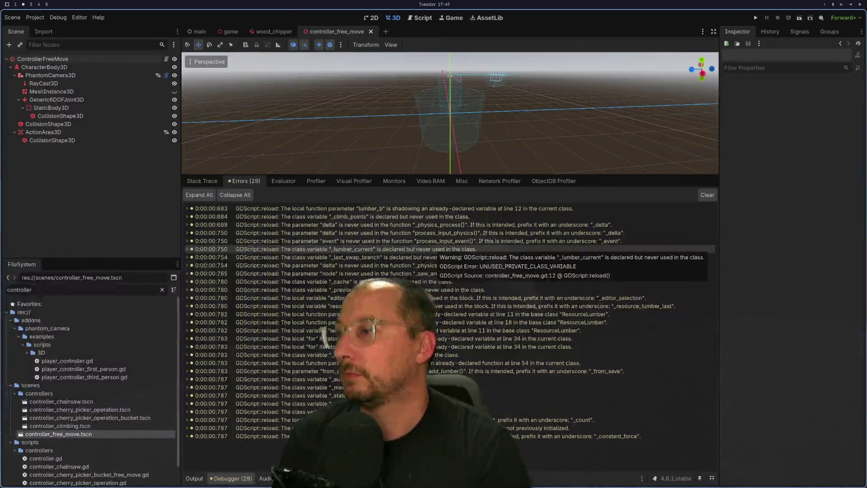
Select the CharacterBody3D node and launch the project.
{"action": "key", "text": "super+1"}
{"action": "key", "text": "super+2"}
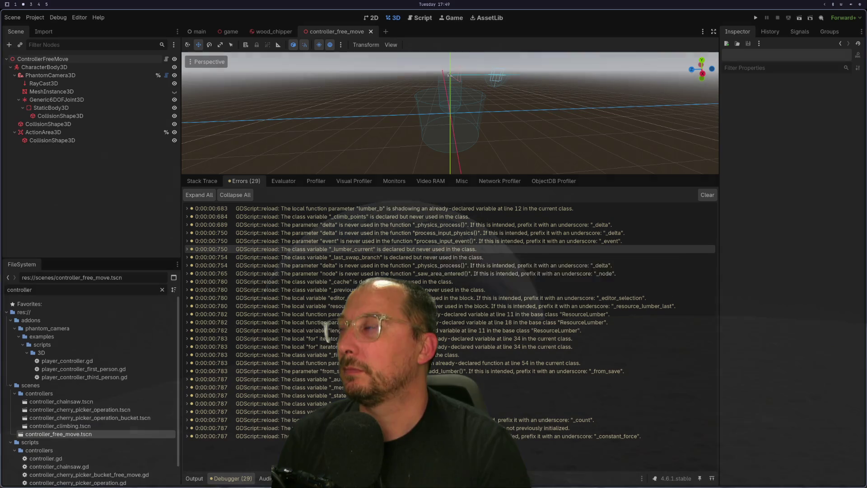
{"action": "left_click", "coordinate": [68, 67]}
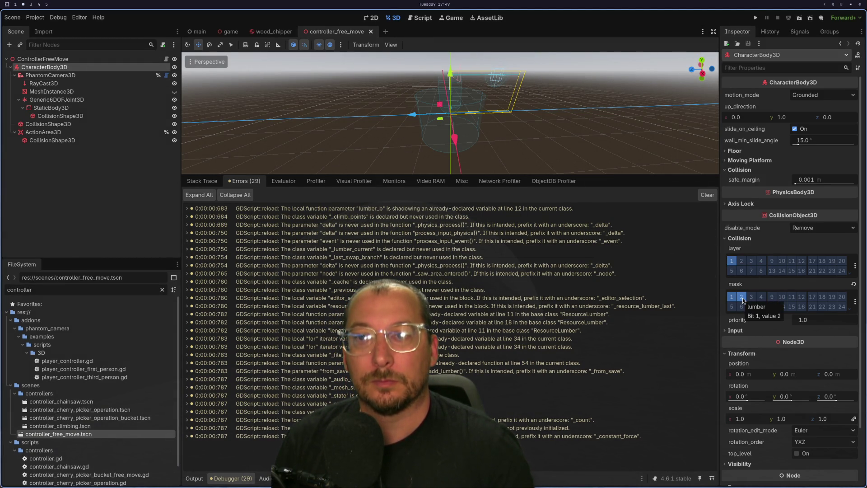
{"action": "left_click", "coordinate": [759, 18]}
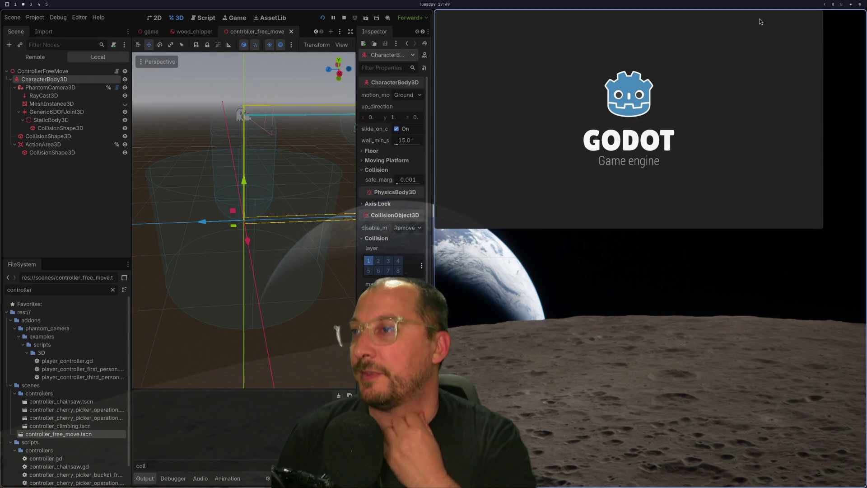
Grab and cut a tree branch in the running game, then return to lumber.gd in Neovim.
{"action": "key", "text": "super+1"}
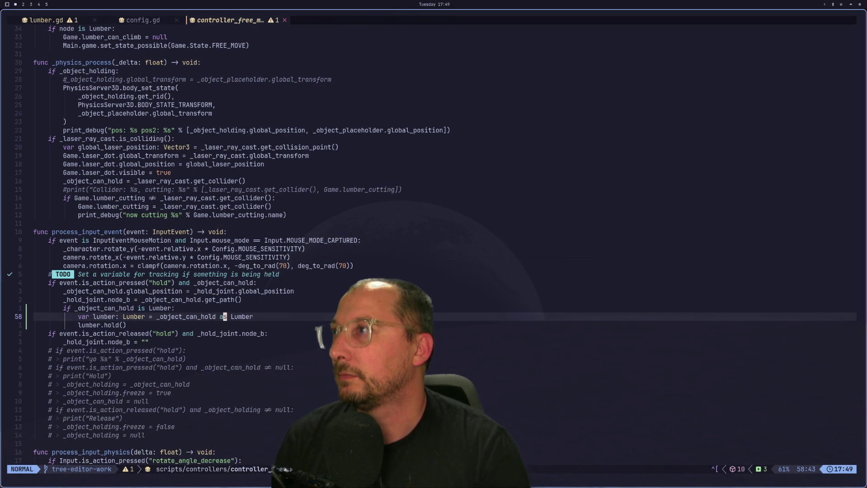
{"action": "key", "text": "super+2"}
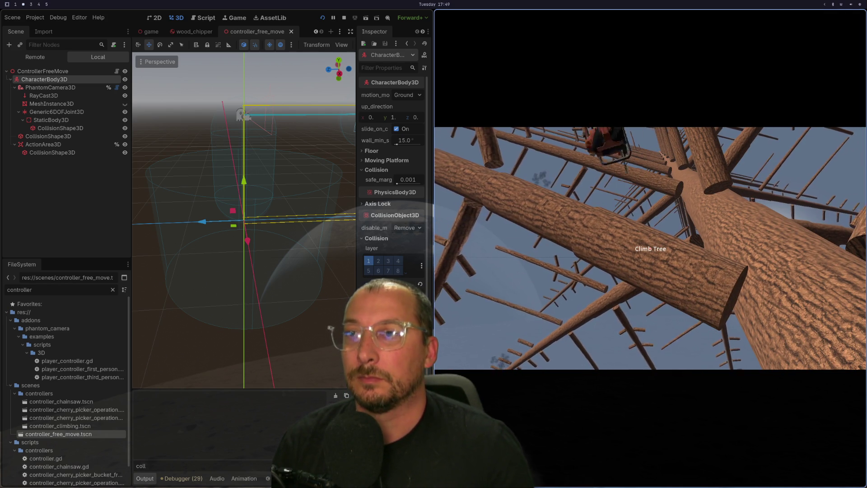
{"action": "key", "text": "e"}
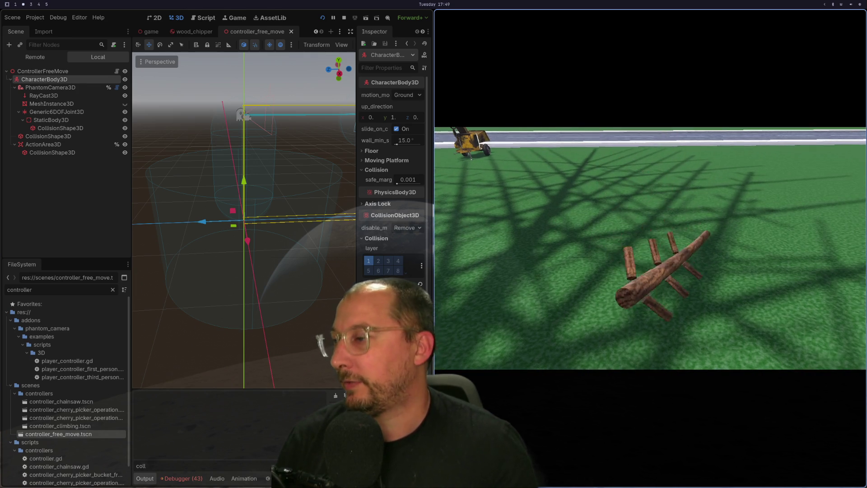
{"action": "key", "text": "super+2"}
{"action": "key", "text": "ctrl+o"}
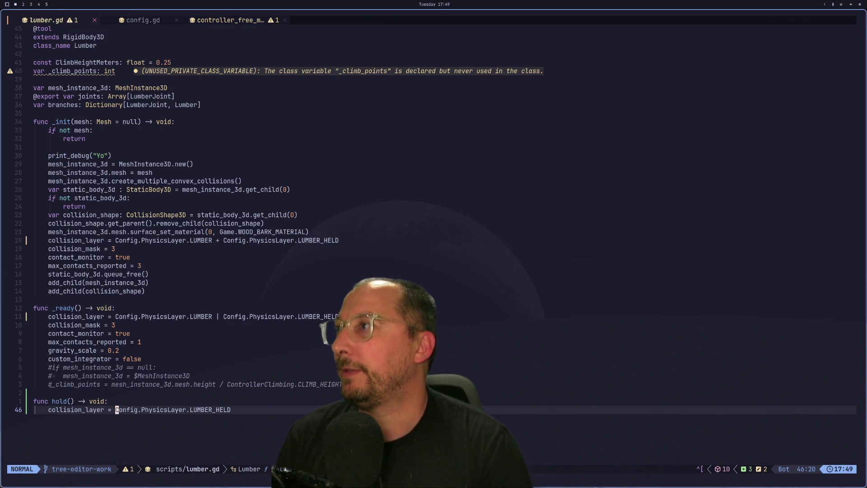
Insert print("hold") above the collision_layer line in hold() and save lumber.gd.
{"action": "key", "text": "shift+o"}
{"action": "type", "text": "pr"}
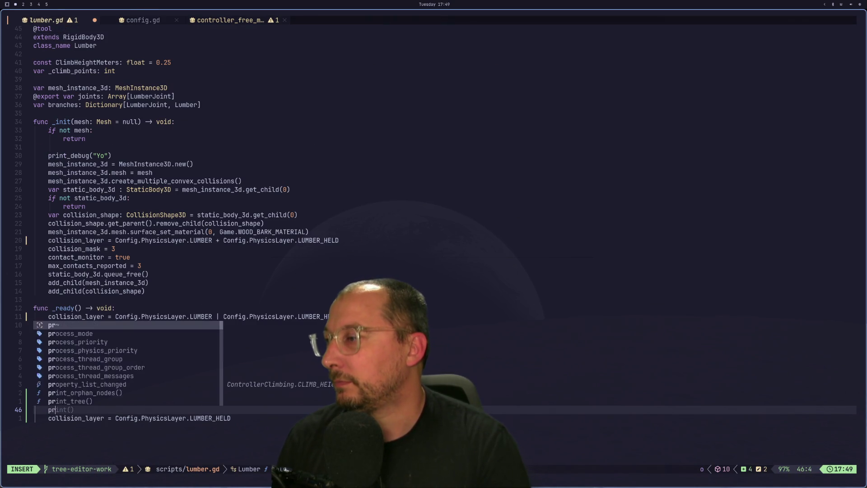
{"action": "type", "text": "int(\"hold\")"}
{"action": "key", "text": "Escape"}
{"action": "key", "text": "colon"}
{"action": "type", "text": "w"}
{"action": "key", "text": "Return"}
{"action": "key", "text": "super+2"}
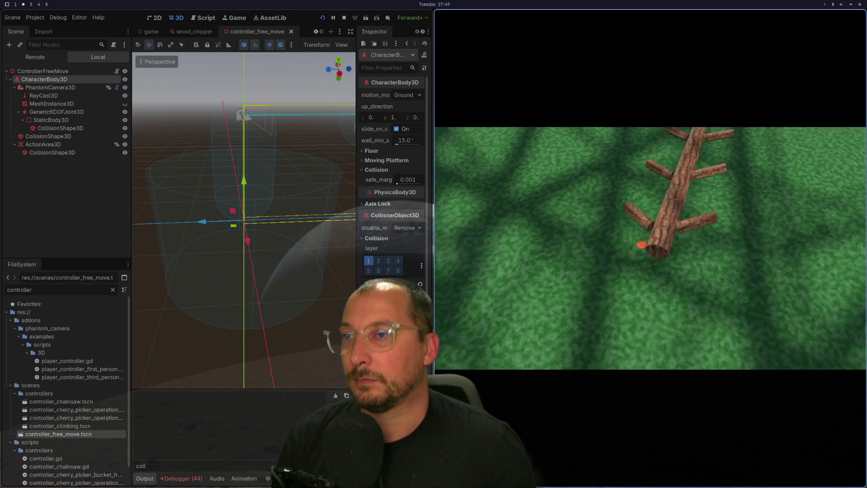
Walk to the fallen log, restart the game, and clear the output filter to see the cutting log.
{"action": "key", "text": "w"}
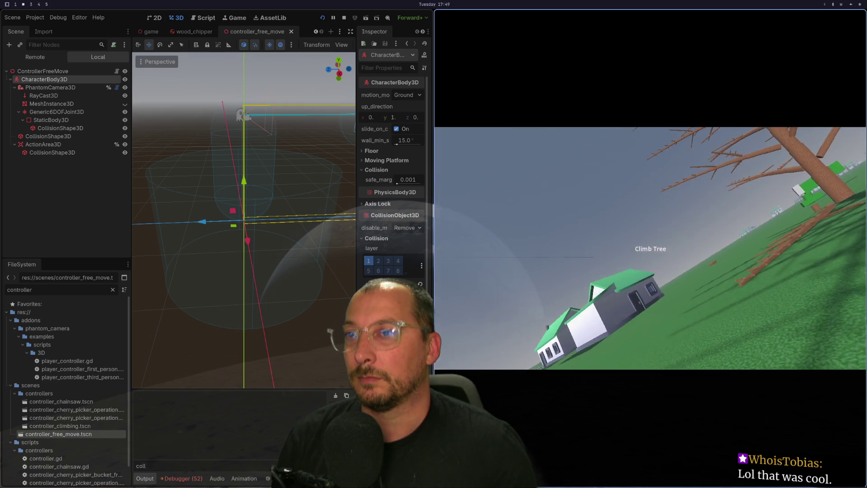
{"action": "key", "text": "F8"}
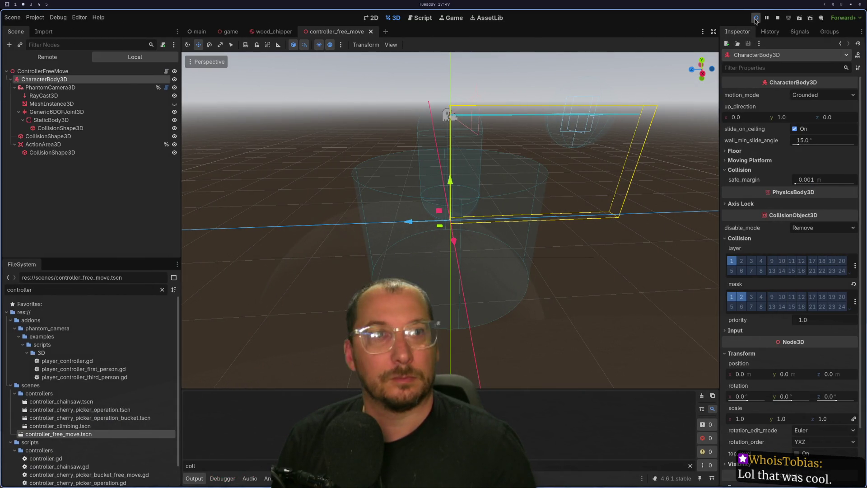
{"action": "left_click", "coordinate": [756, 18]}
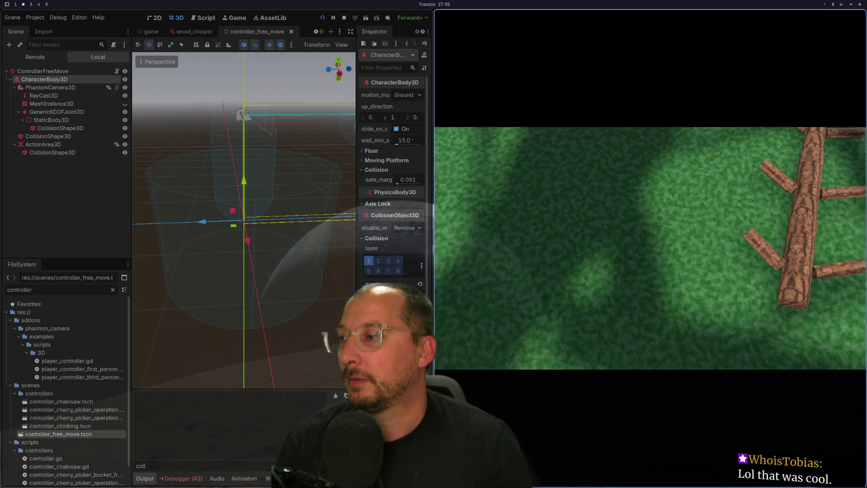
{"action": "key", "text": "BackSpace"}
{"action": "key", "text": "BackSpace"}
{"action": "key", "text": "BackSpace"}
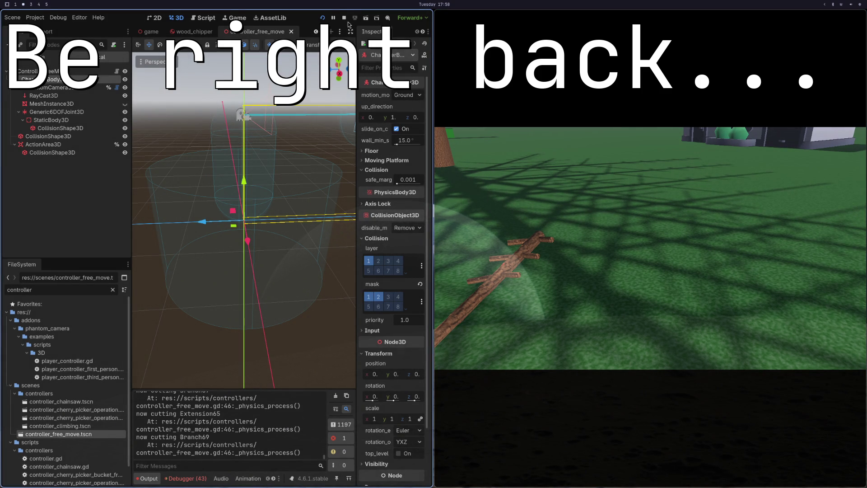
Stop the running game, then later launch it again.
{"action": "left_click", "coordinate": [343, 18]}
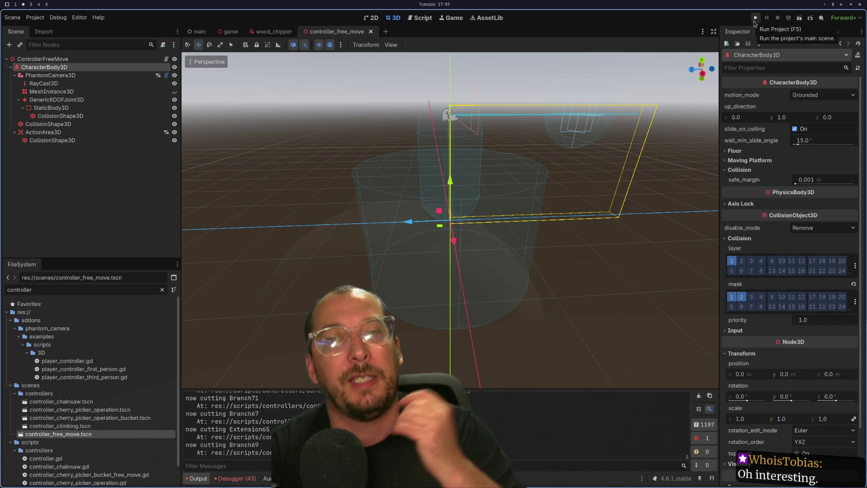
{"action": "left_click", "coordinate": [754, 21]}
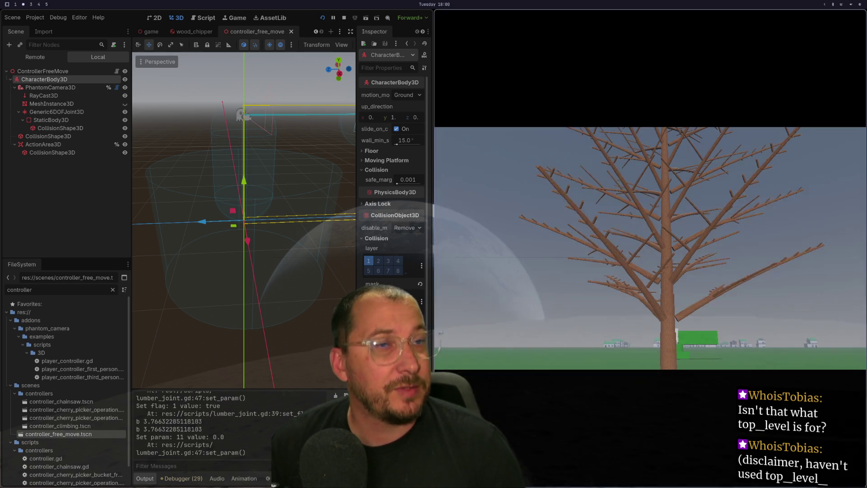
Run the project and view the live remote scene tree with TreeLocation's Branch, Extension and Branch2.
{"action": "left_click", "coordinate": [35, 57]}
Collapse the expanded Branch, Extension and Branch2 nodes in the remote scene tree.
{"action": "scroll", "coordinate": [54, 167], "scroll_direction": "down", "scroll_amount": 3}
{"action": "scroll", "coordinate": [39, 177], "scroll_direction": "up", "scroll_amount": 4}
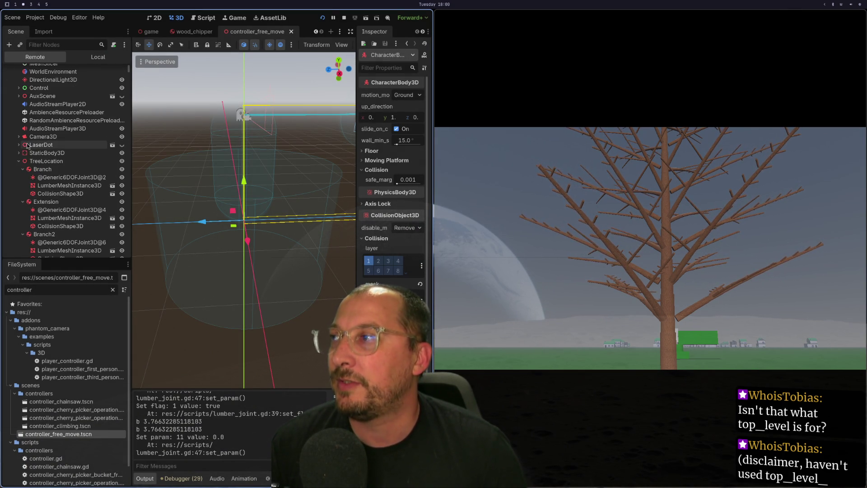
{"action": "left_click", "coordinate": [24, 169]}
{"action": "left_click", "coordinate": [23, 177]}
{"action": "left_click", "coordinate": [23, 185]}
Inspect the live Branch2, Extension2, Extension3 and Branch5 lumber pieces, including Branch5's 0.599 mass.
{"action": "left_click", "coordinate": [45, 185]}
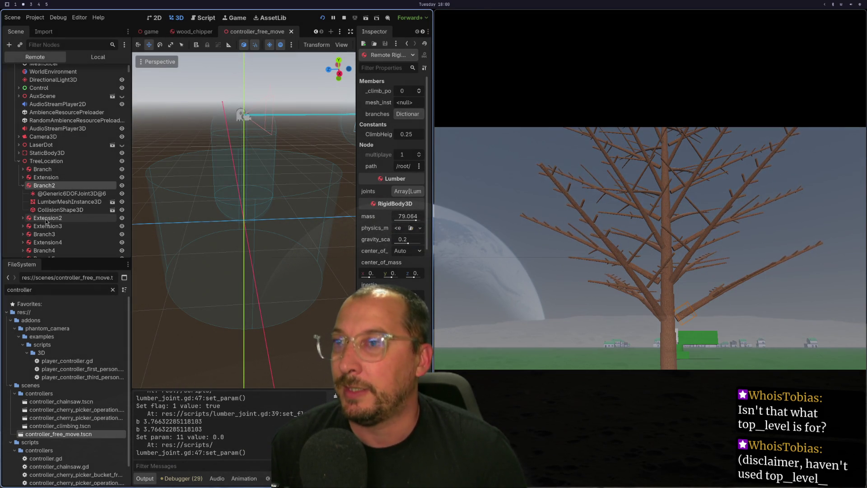
{"action": "left_click", "coordinate": [47, 217]}
{"action": "scroll", "coordinate": [52, 226], "scroll_direction": "down", "scroll_amount": 1}
{"action": "left_click", "coordinate": [53, 227]}
{"action": "scroll", "coordinate": [56, 223], "scroll_direction": "down", "scroll_amount": 3}
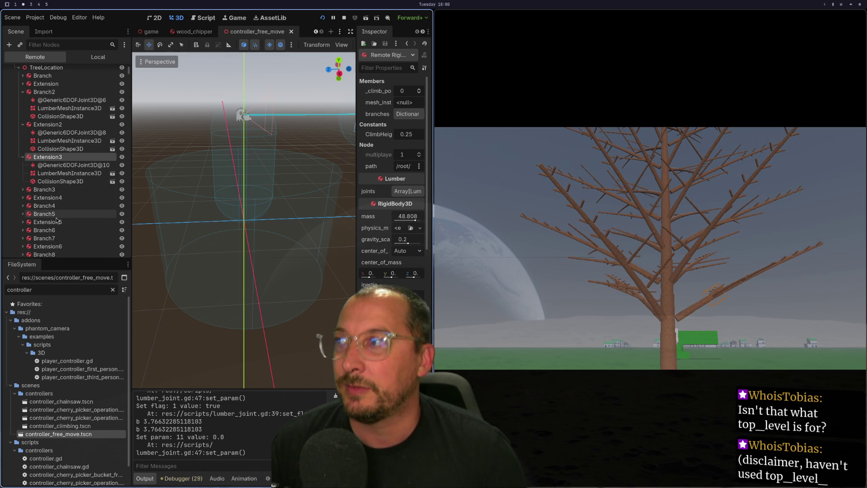
{"action": "left_click", "coordinate": [49, 214]}
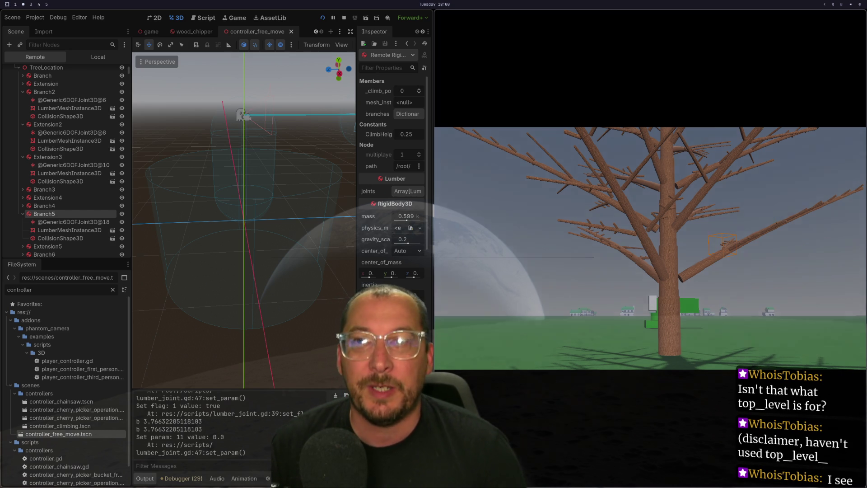
{"action": "key", "text": "super+2"}
Inspect Branch5's joint, then walk toward the tree in the running game.
{"action": "left_click", "coordinate": [102, 223]}
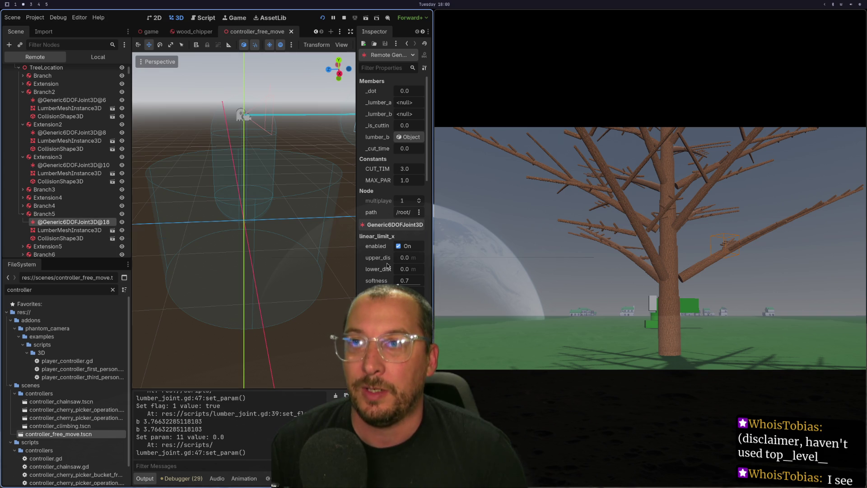
{"action": "key", "text": "super+Right"}
{"action": "key", "text": "w"}
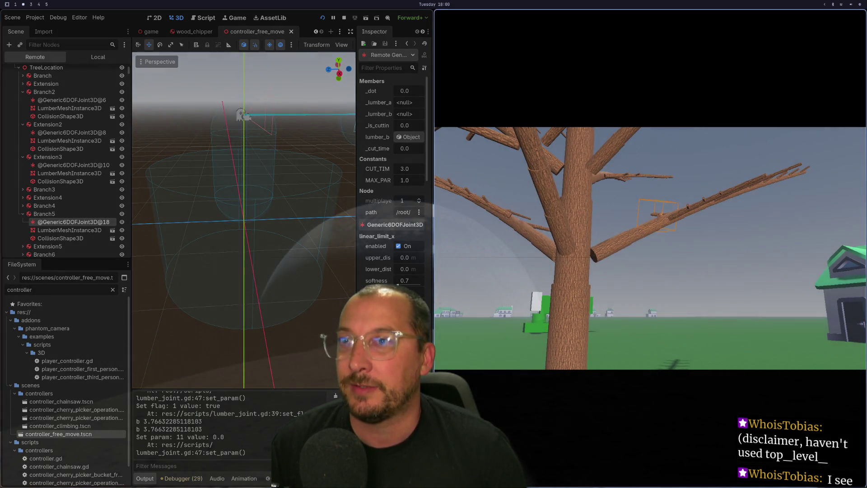
Enable 3D object selection in the Game tab and pick a branch inside the game.
{"action": "left_click", "coordinate": [228, 19]}
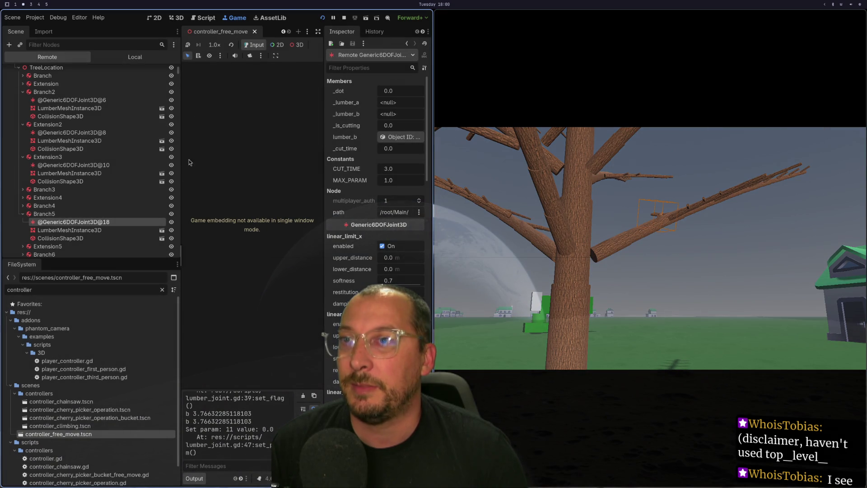
{"action": "left_click", "coordinate": [298, 45]}
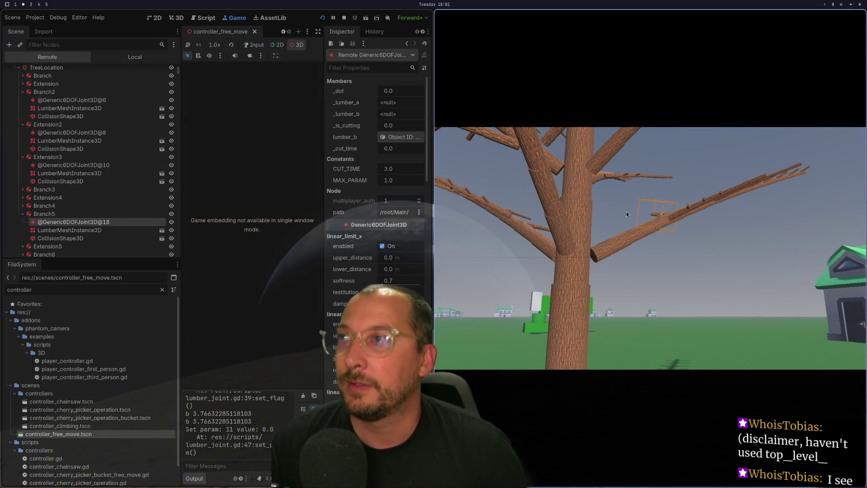
{"action": "left_click", "coordinate": [645, 229]}
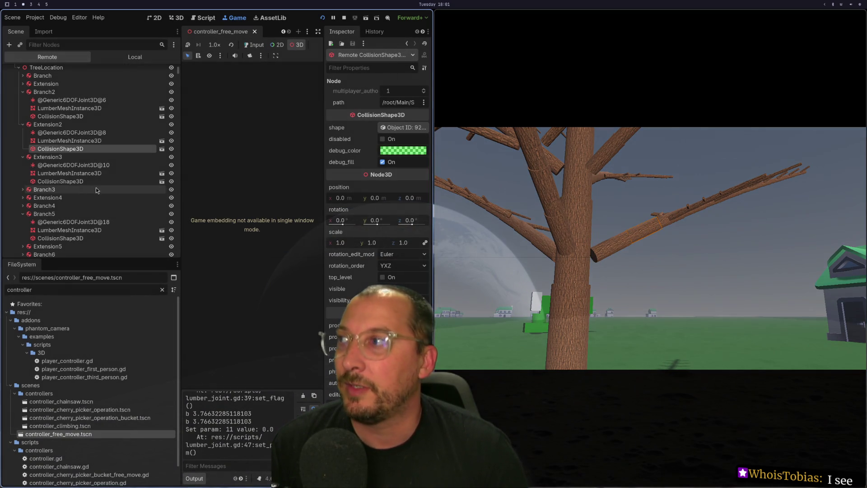
Inspect Extension2's Generic6DOFJoint3D@8 and open its PhysicsBody3D node picker for a different body.
{"action": "left_click", "coordinate": [88, 134]}
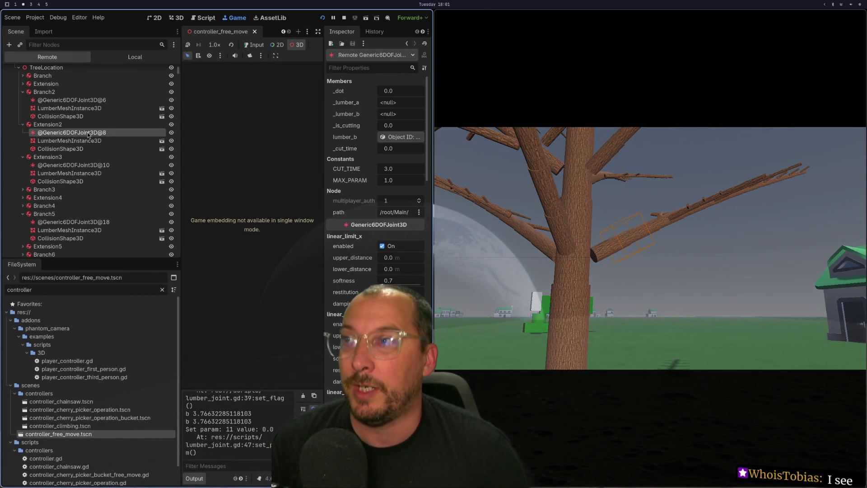
{"action": "right_click", "coordinate": [88, 134]}
{"action": "left_click", "coordinate": [78, 136]}
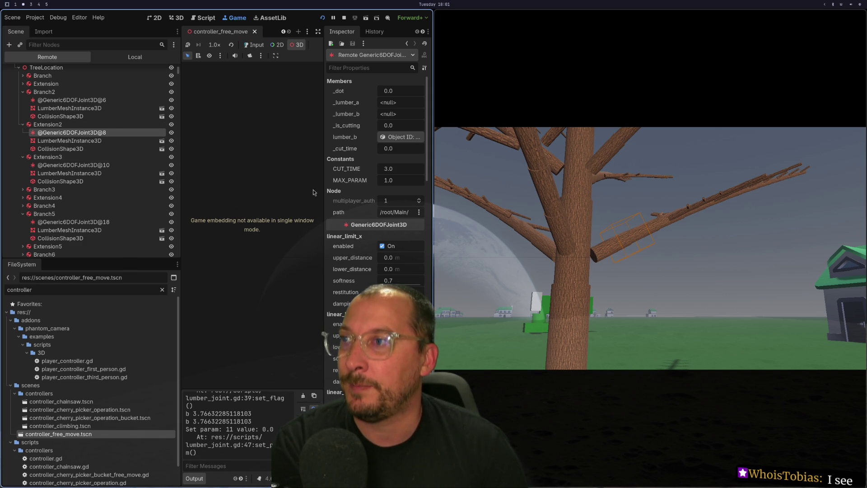
{"action": "scroll", "coordinate": [375, 181], "scroll_direction": "down", "scroll_amount": 15}
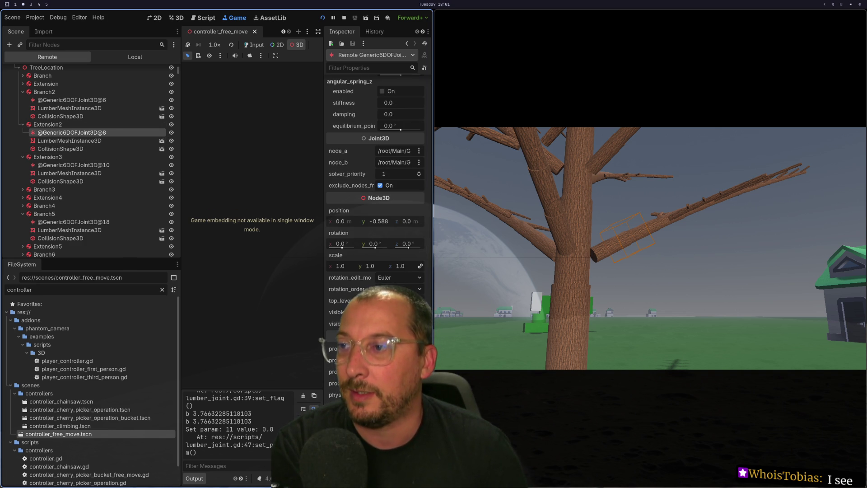
{"action": "scroll", "coordinate": [375, 181], "scroll_direction": "up", "scroll_amount": 3}
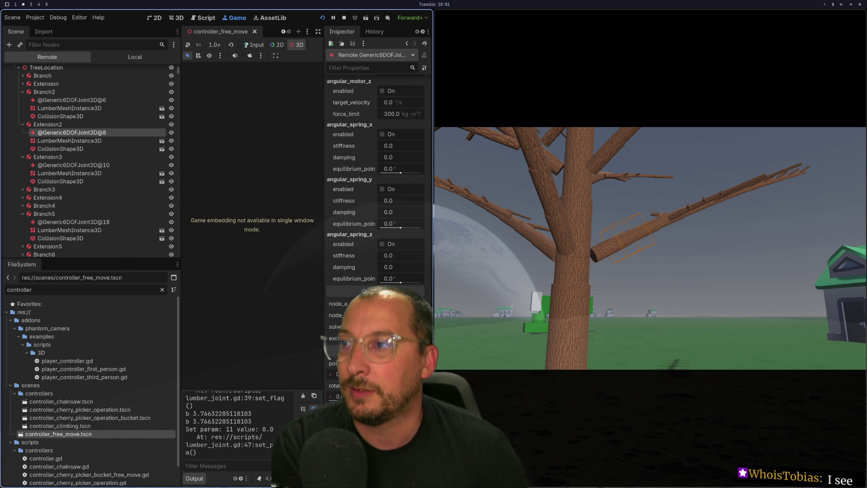
{"action": "left_click", "coordinate": [384, 315]}
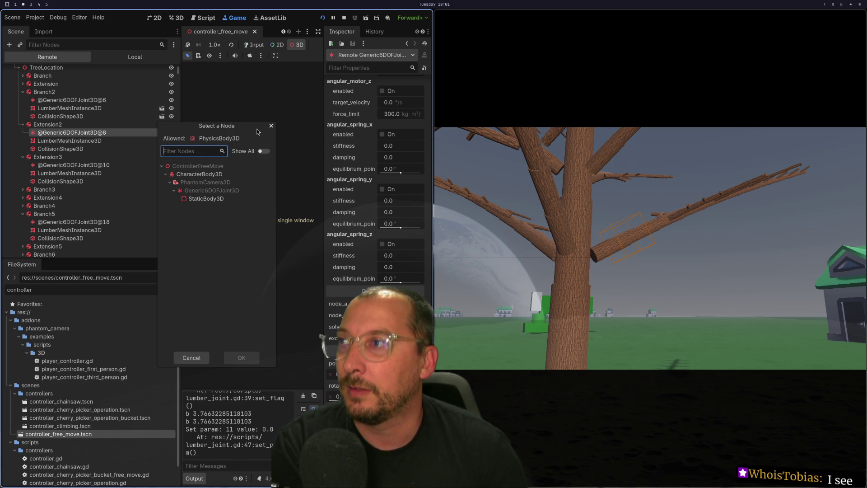
Cancel the Select a Node dialog without choosing, leaving node_b cleared so the branch falls.
{"action": "left_click", "coordinate": [271, 126]}
{"action": "left_click", "coordinate": [384, 315]}
{"action": "left_click", "coordinate": [192, 358]}
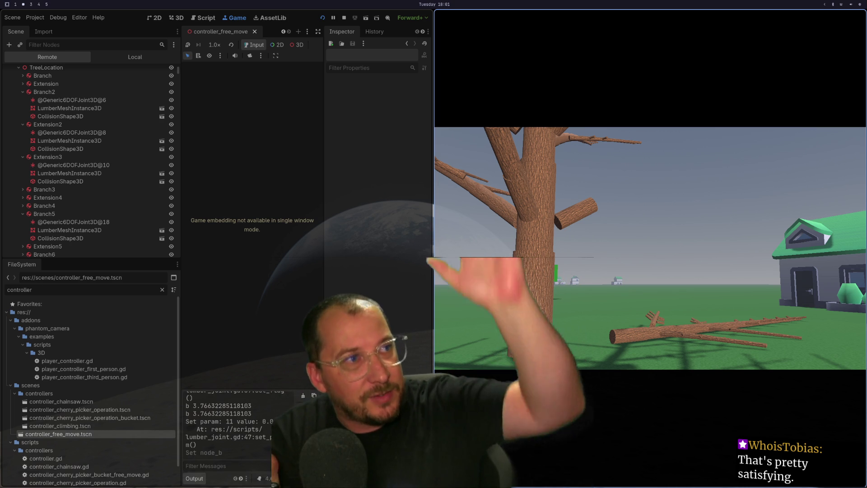
Walk past the fallen logs into the tree's branches and cut off Branch.
{"action": "key", "text": "w"}
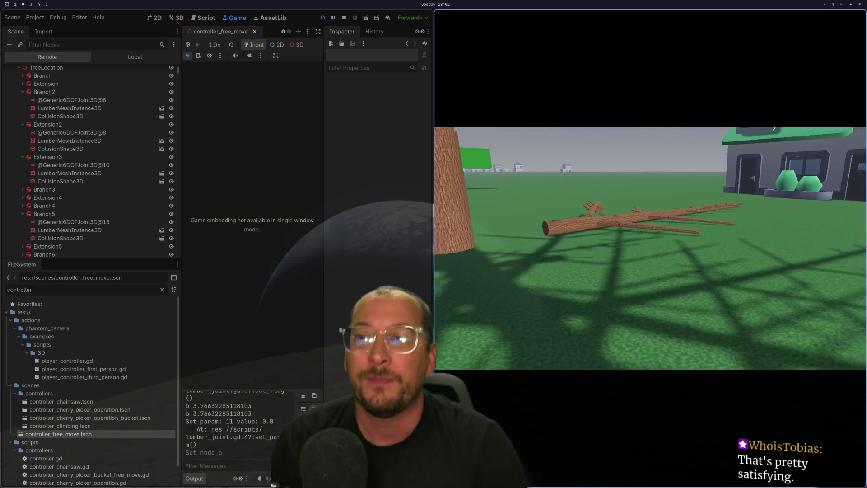
{"action": "key", "text": "w"}
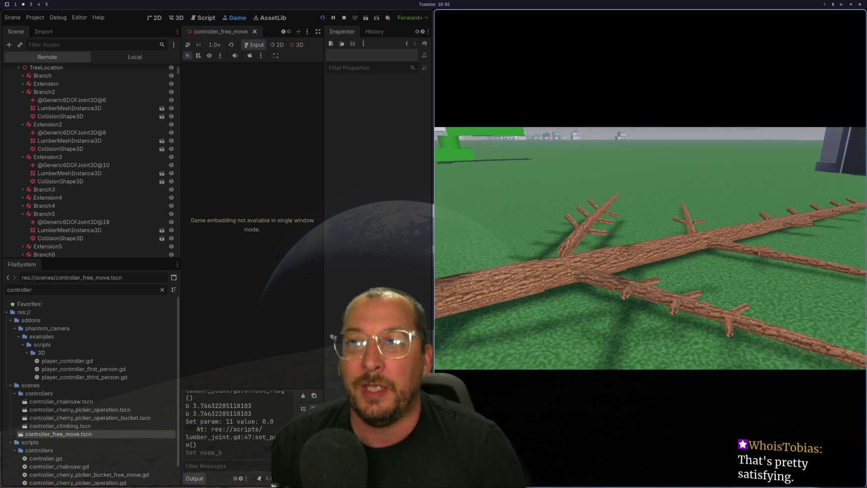
{"action": "key", "text": "s"}
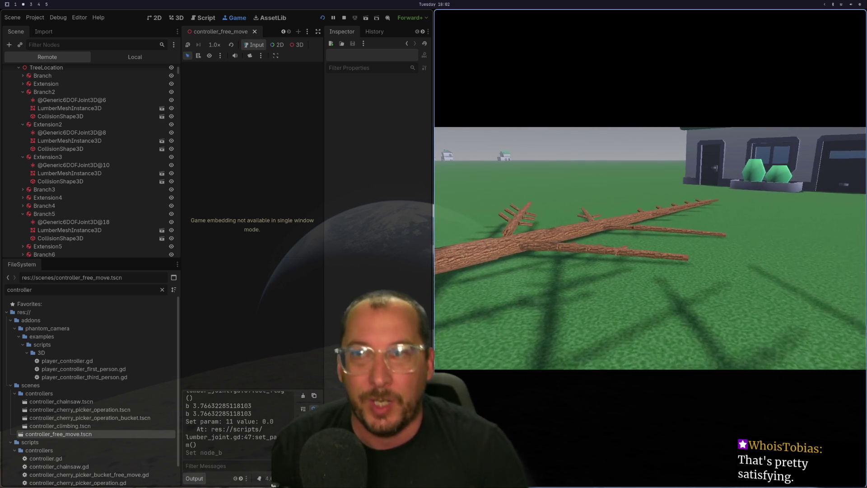
{"action": "key", "text": "d"}
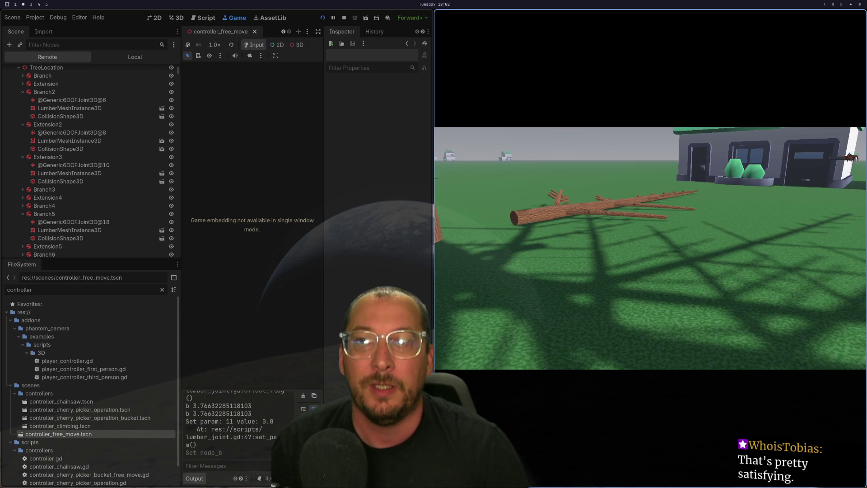
{"action": "key", "text": "w"}
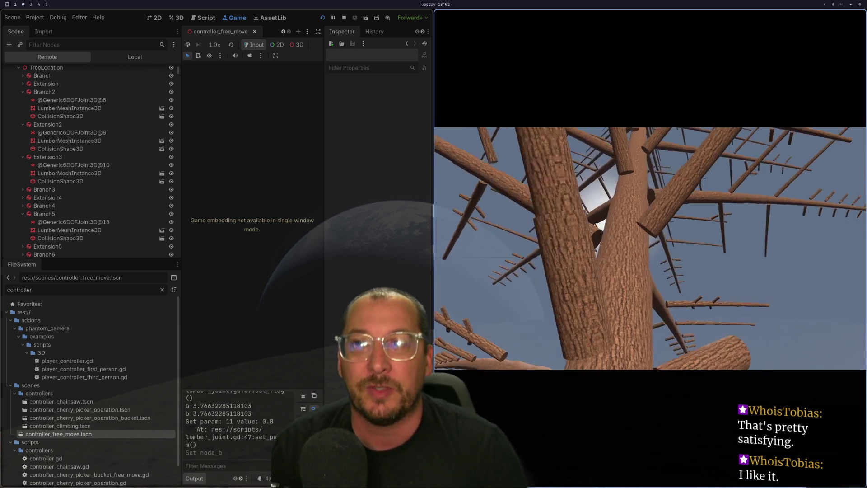
{"action": "key", "text": "w"}
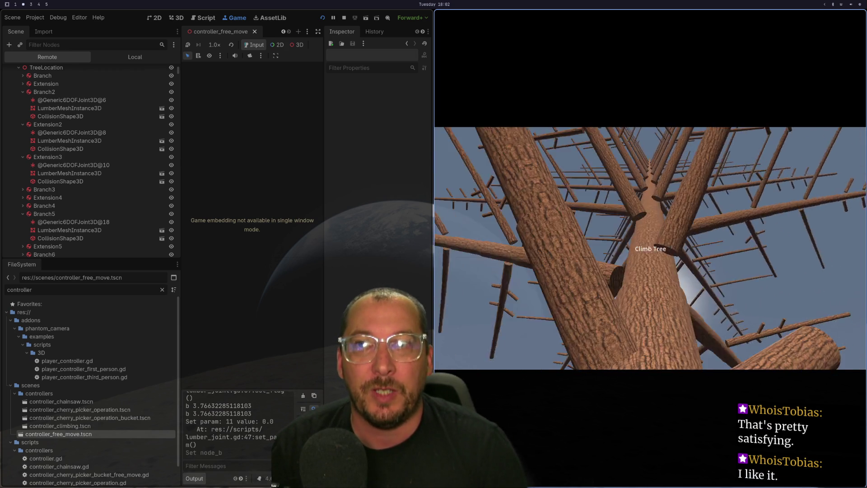
{"action": "left_click", "coordinate": [651, 249]}
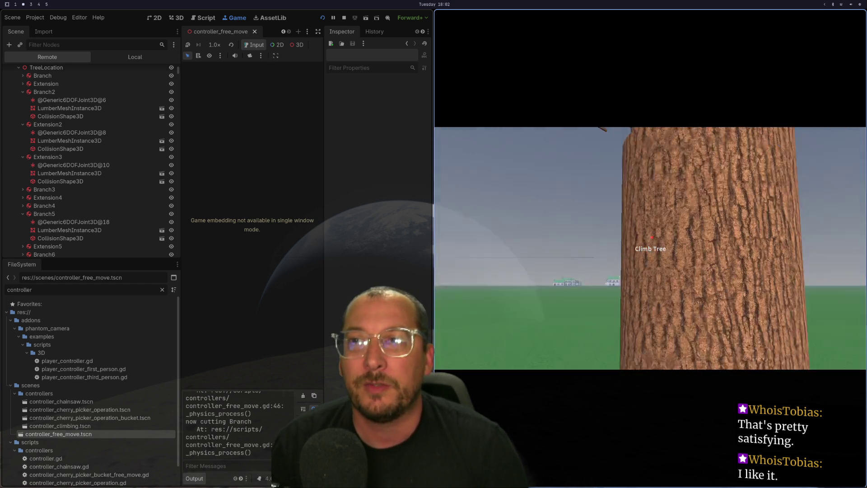
Move close to the trunk, cut Branch2, then back away and circle left around the tree.
{"action": "key", "text": "w"}
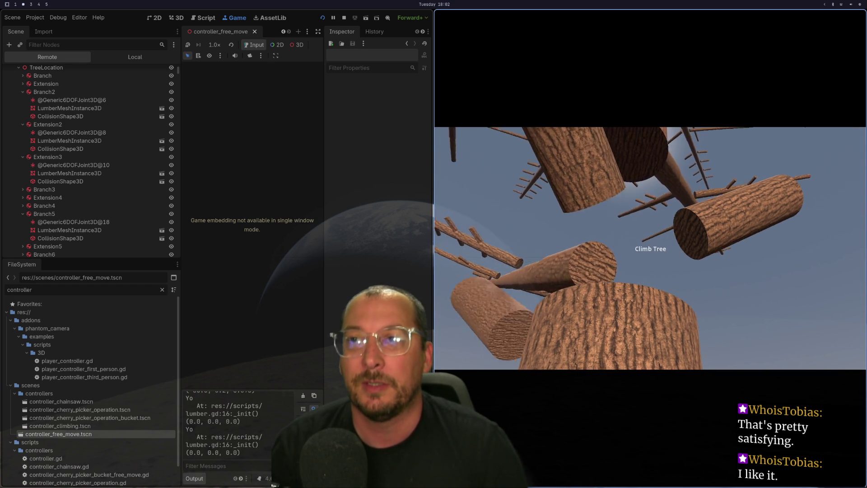
{"action": "left_click", "coordinate": [650, 249]}
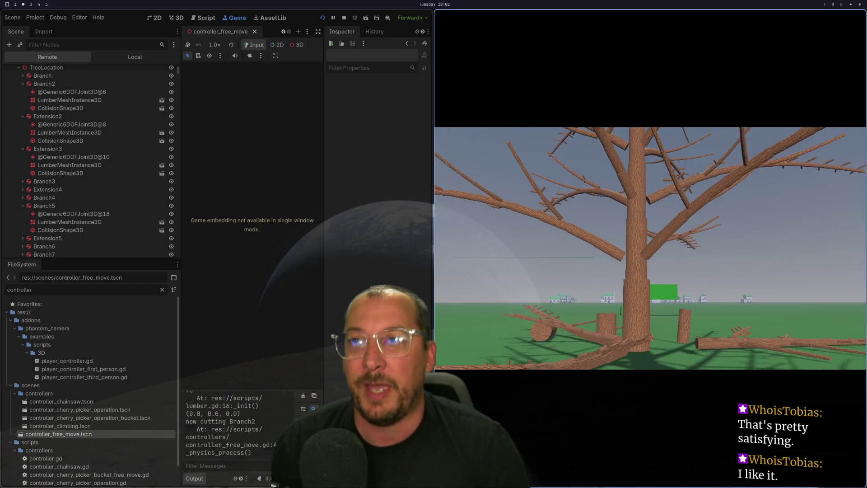
{"action": "key", "text": "s"}
{"action": "key", "text": "w"}
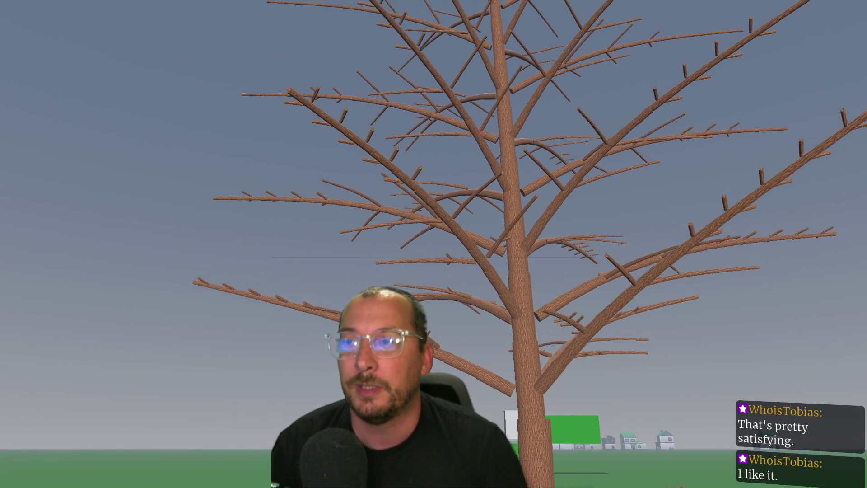
{"action": "key", "text": "a"}
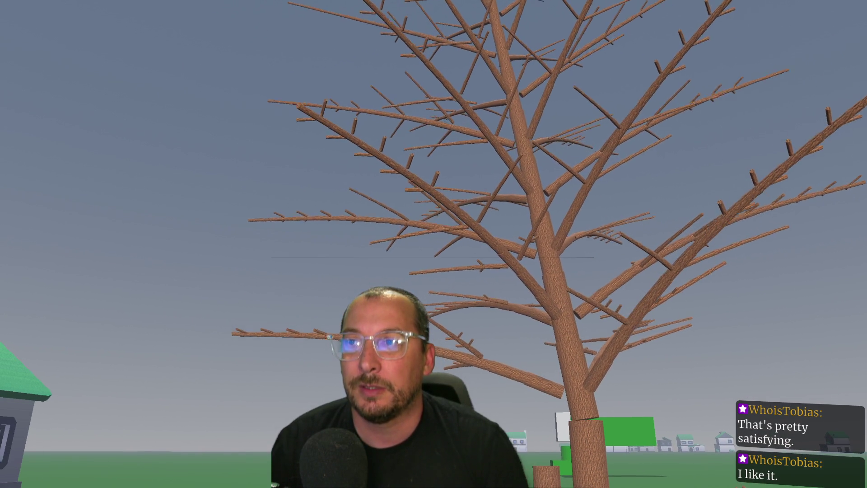
{"action": "key", "text": "a"}
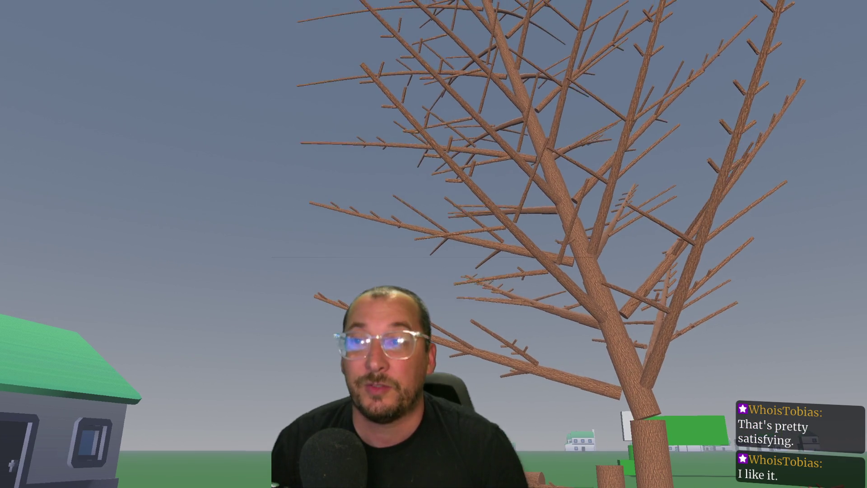
Move around until the tree collapses, then tile the game beside the editor again.
{"action": "key", "text": "s"}
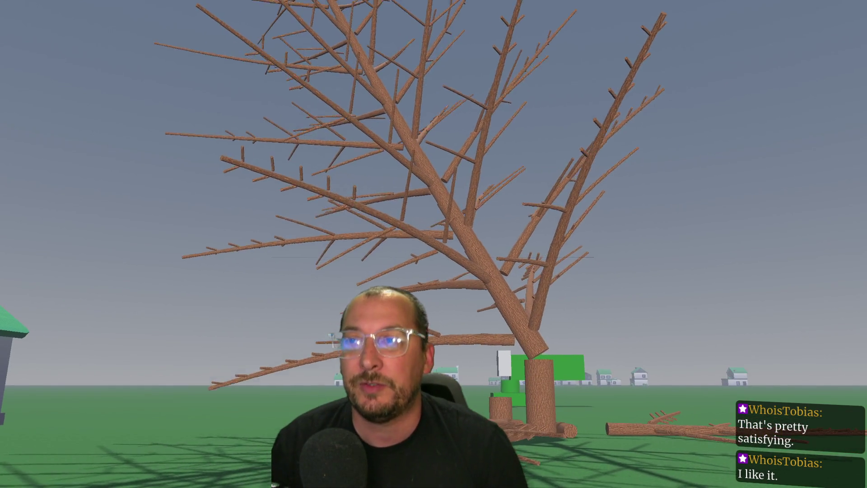
{"action": "key", "text": "w"}
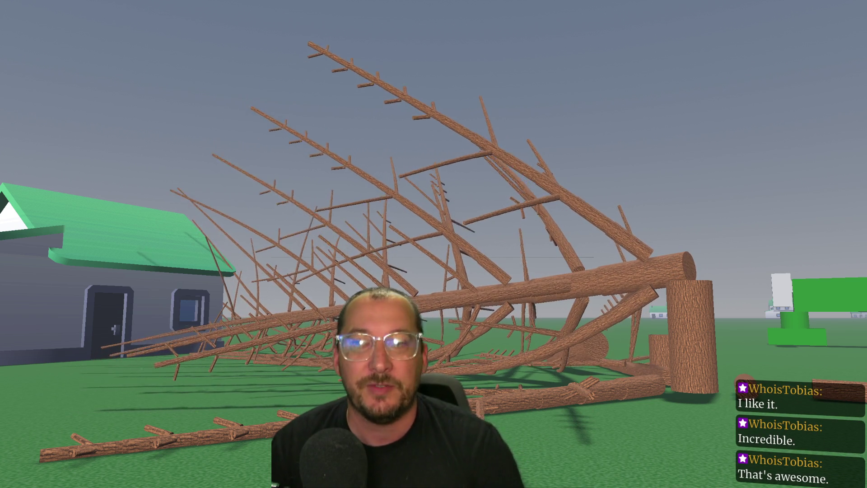
{"action": "key", "text": "super+f"}
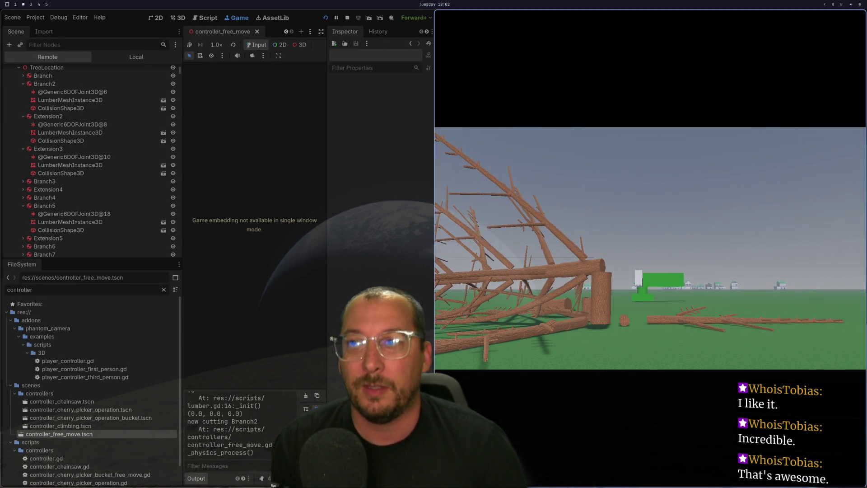
Close the running game to return to the editor.
{"action": "key", "text": "Escape"}
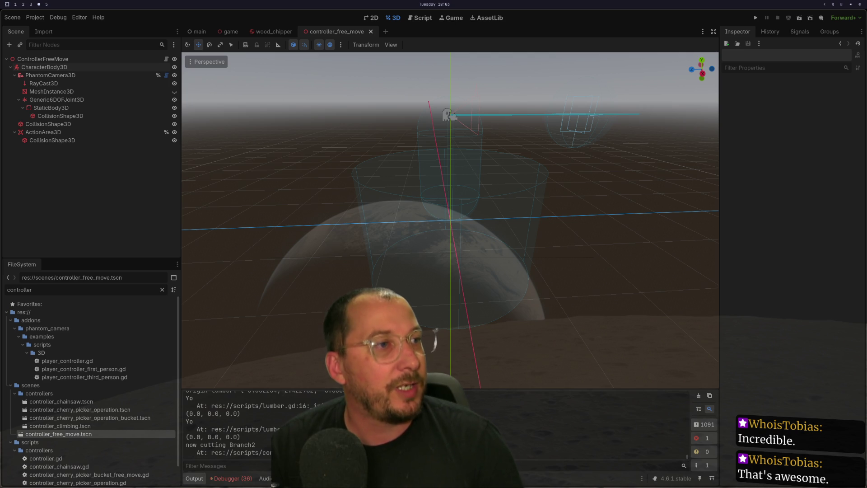
{"action": "key", "text": "super+2"}
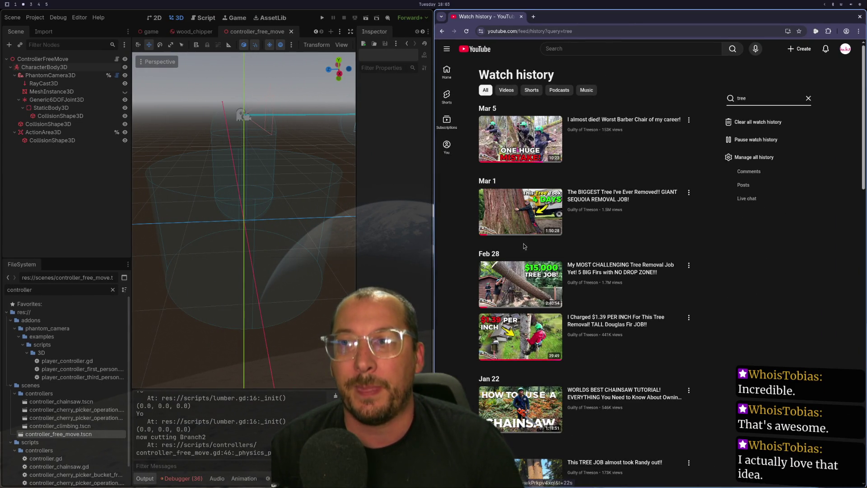
{"action": "mouse_move", "coordinate": [518, 320]}
{"action": "scroll", "coordinate": [522, 271], "scroll_direction": "down", "scroll_amount": 3}
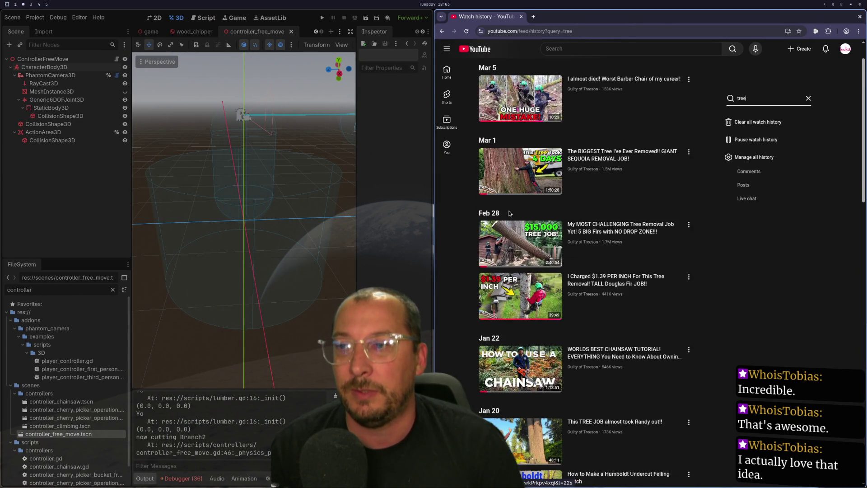
{"action": "scroll", "coordinate": [525, 215], "scroll_direction": "up", "scroll_amount": 3}
{"action": "scroll", "coordinate": [629, 205], "scroll_direction": "down", "scroll_amount": 2}
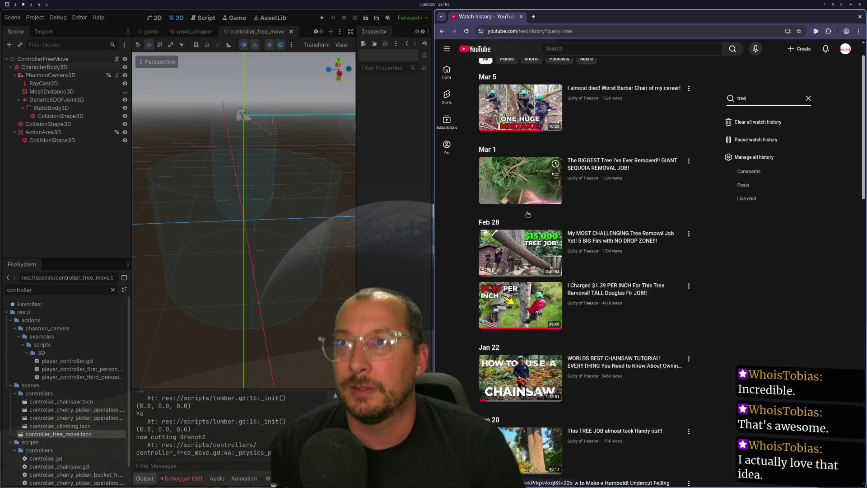
{"action": "scroll", "coordinate": [630, 205], "scroll_direction": "down", "scroll_amount": 5}
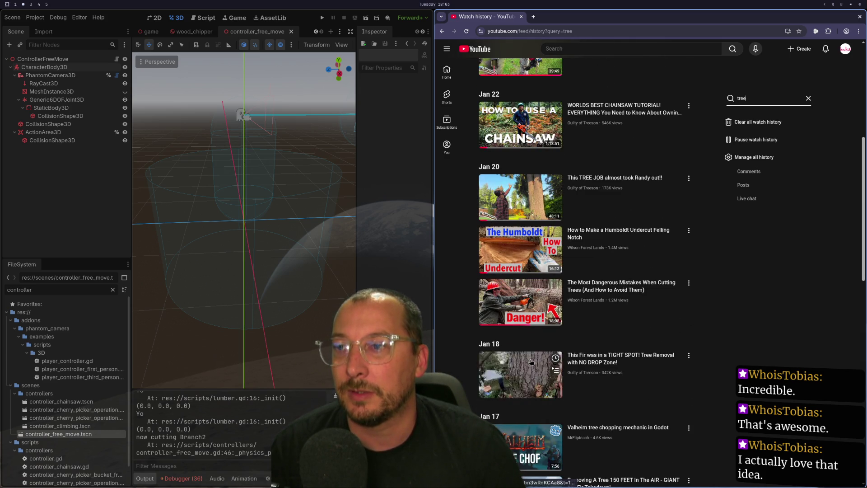
{"action": "left_click", "coordinate": [518, 389]}
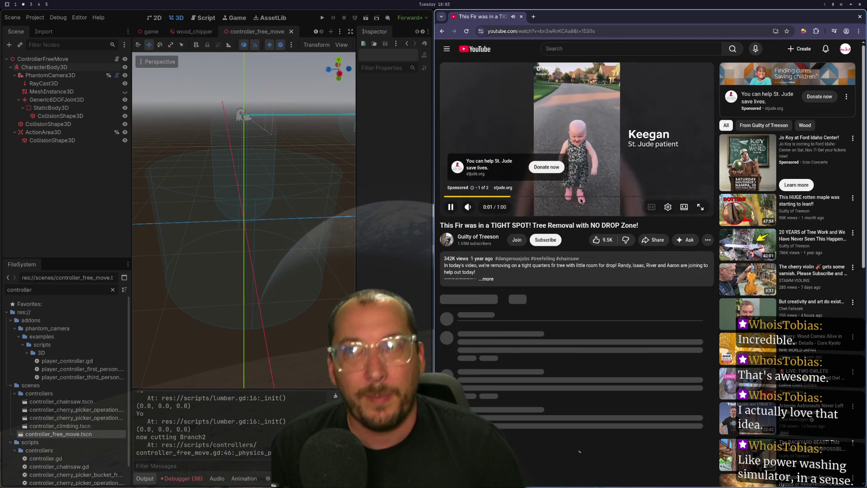
{"action": "left_click", "coordinate": [465, 207]}
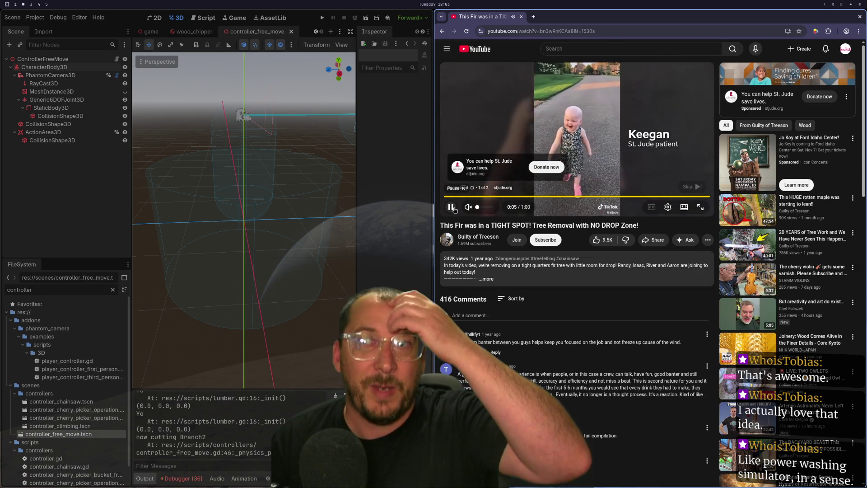
{"action": "left_click", "coordinate": [692, 186]}
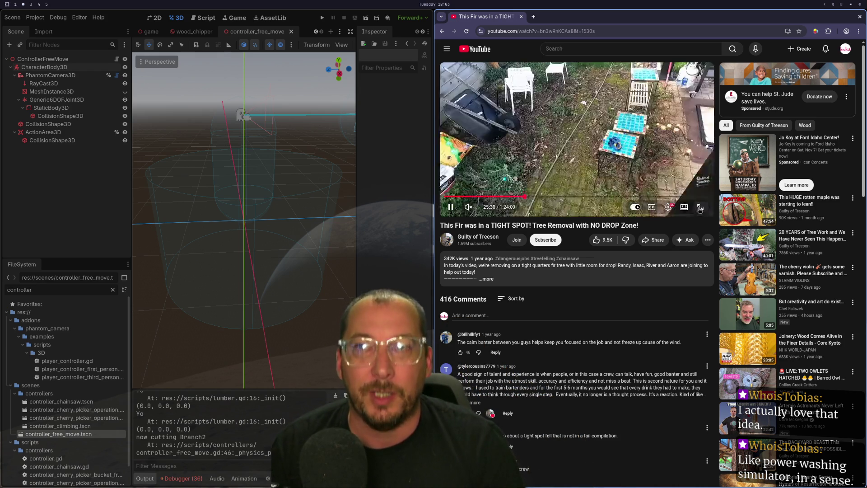
{"action": "key", "text": "f"}
{"action": "key", "text": "space"}
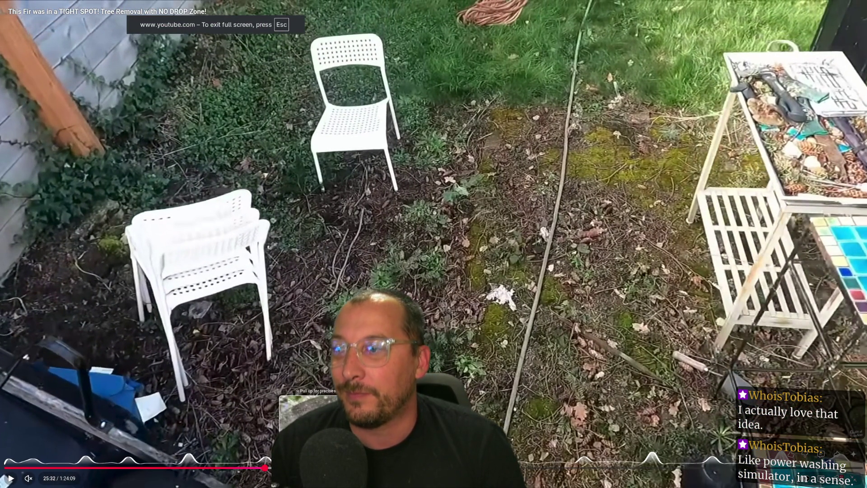
{"action": "left_click", "coordinate": [316, 468]}
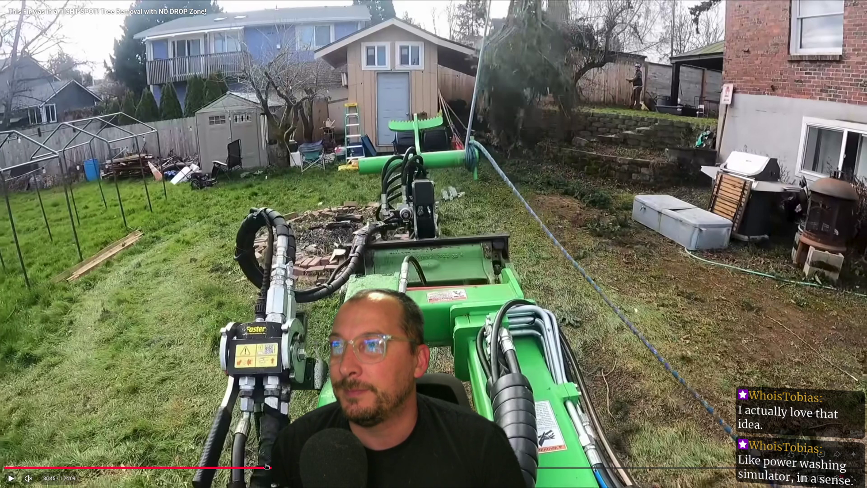
{"action": "key", "text": "Escape"}
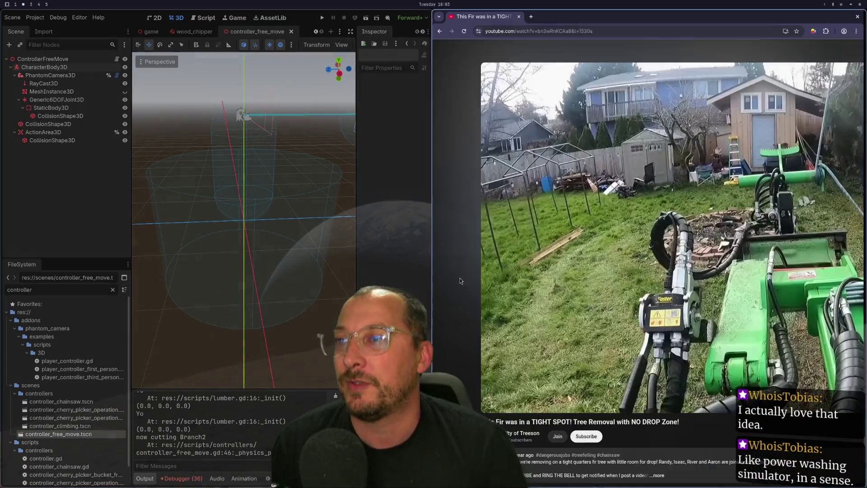
{"action": "left_click", "coordinate": [443, 32]}
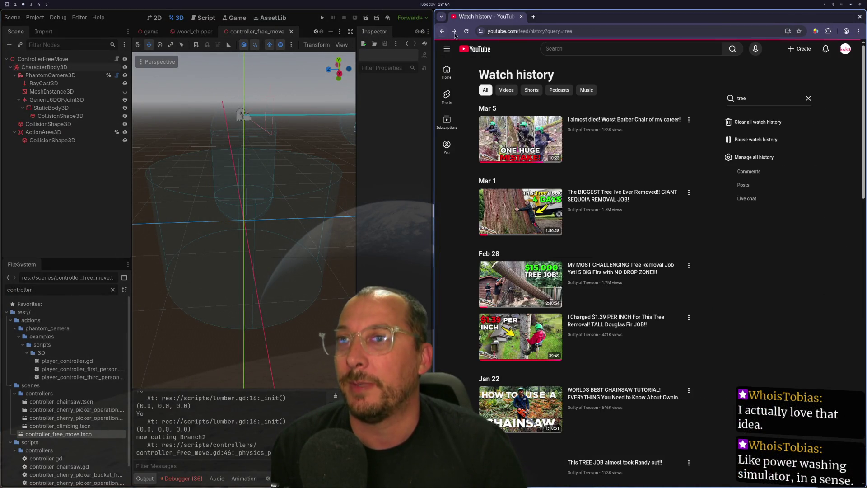
Find 'Removing A BIG FIR With ZERO Drop Zone!' in the watch history, open it, and go full screen.
{"action": "scroll", "coordinate": [555, 226], "scroll_direction": "down", "scroll_amount": 10}
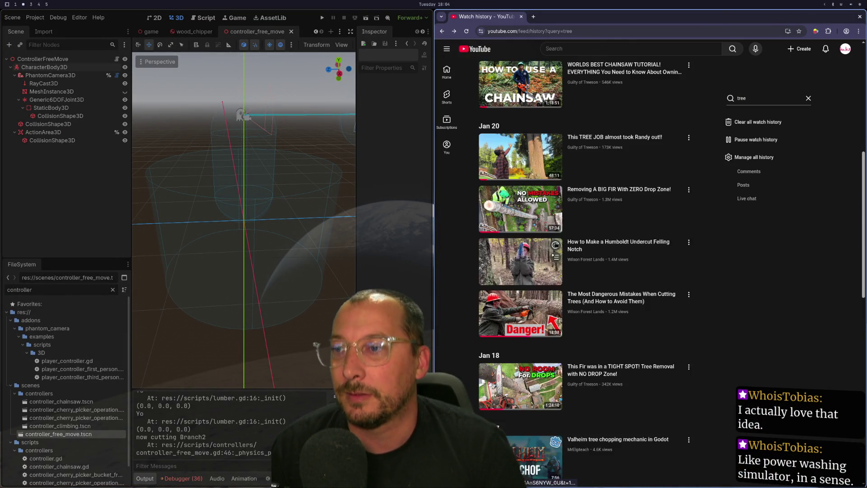
{"action": "scroll", "coordinate": [604, 220], "scroll_direction": "down", "scroll_amount": 3}
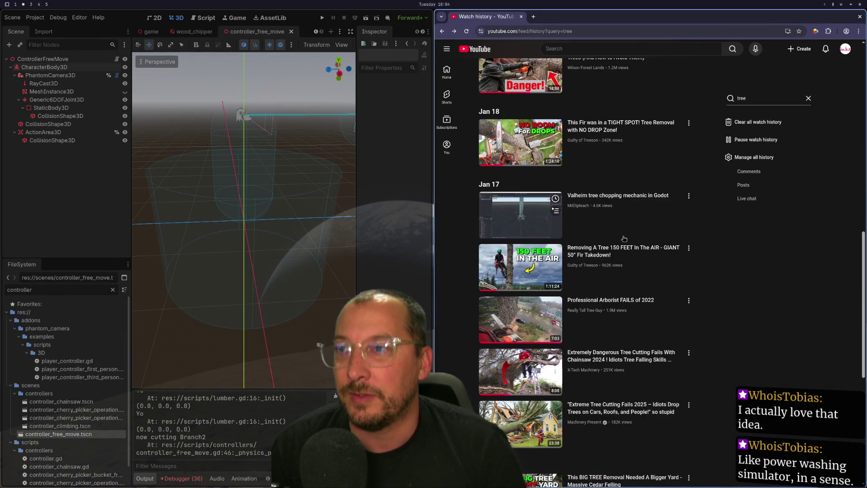
{"action": "scroll", "coordinate": [578, 261], "scroll_direction": "down", "scroll_amount": 3}
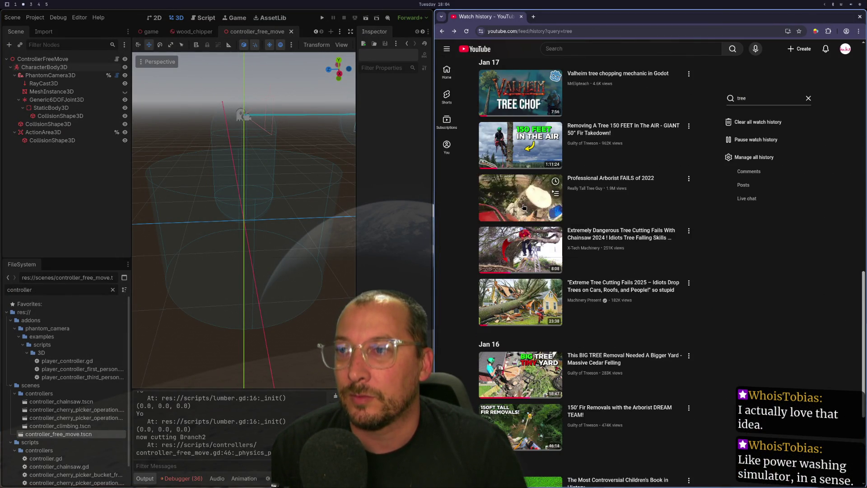
{"action": "scroll", "coordinate": [529, 321], "scroll_direction": "down", "scroll_amount": 1}
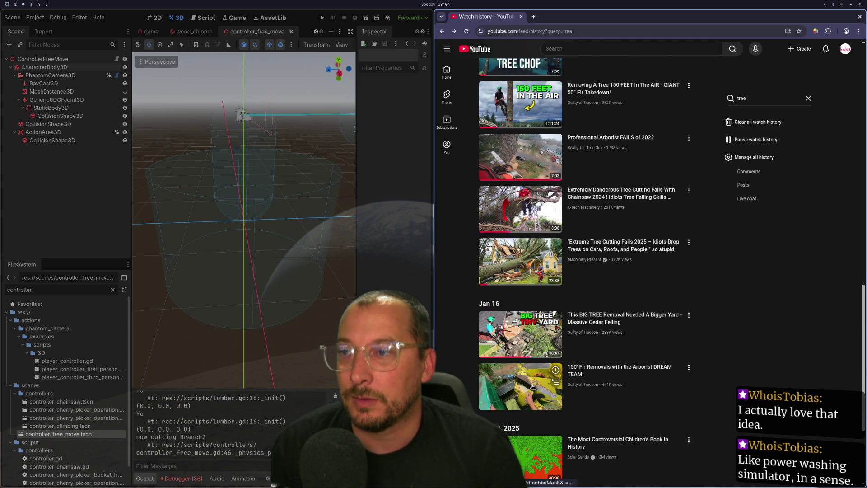
{"action": "scroll", "coordinate": [617, 310], "scroll_direction": "down", "scroll_amount": 3}
{"action": "scroll", "coordinate": [619, 307], "scroll_direction": "up", "scroll_amount": 2}
{"action": "scroll", "coordinate": [620, 307], "scroll_direction": "up", "scroll_amount": 6}
{"action": "scroll", "coordinate": [620, 307], "scroll_direction": "up", "scroll_amount": 5}
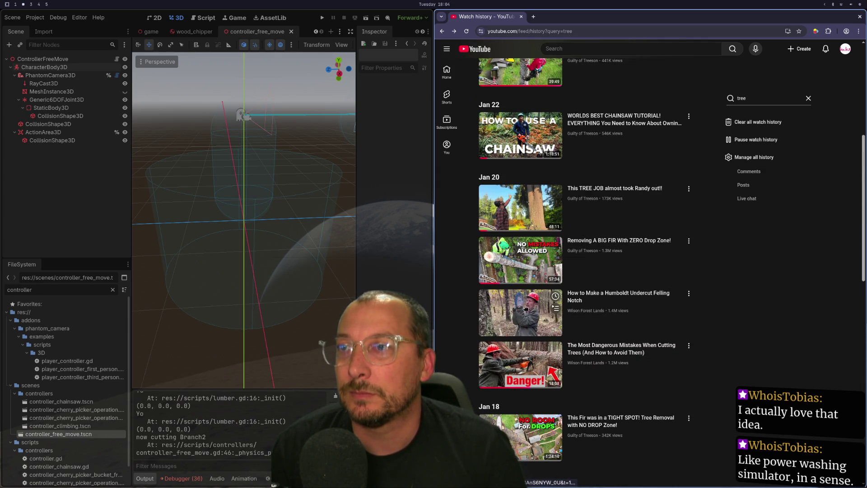
{"action": "left_click", "coordinate": [523, 265]}
{"action": "left_click", "coordinate": [700, 207]}
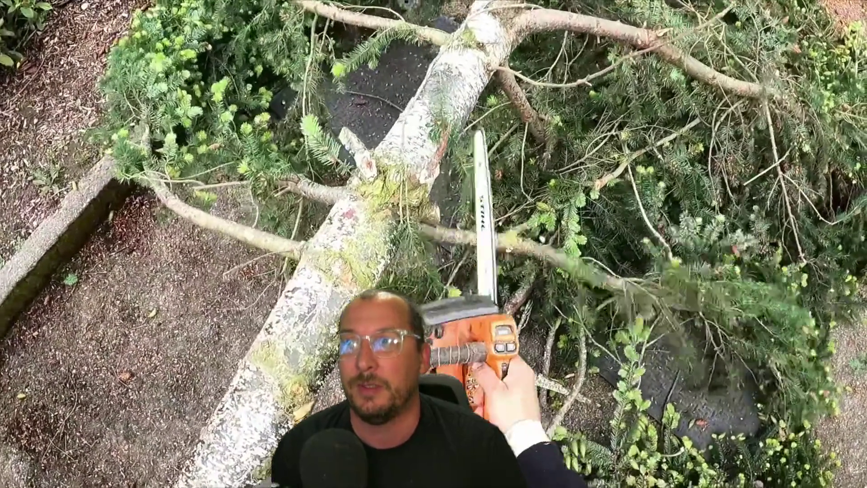
Pause and resume the fir video, jump ahead to 28:12, then leave full screen.
{"action": "mouse_move", "coordinate": [338, 221]}
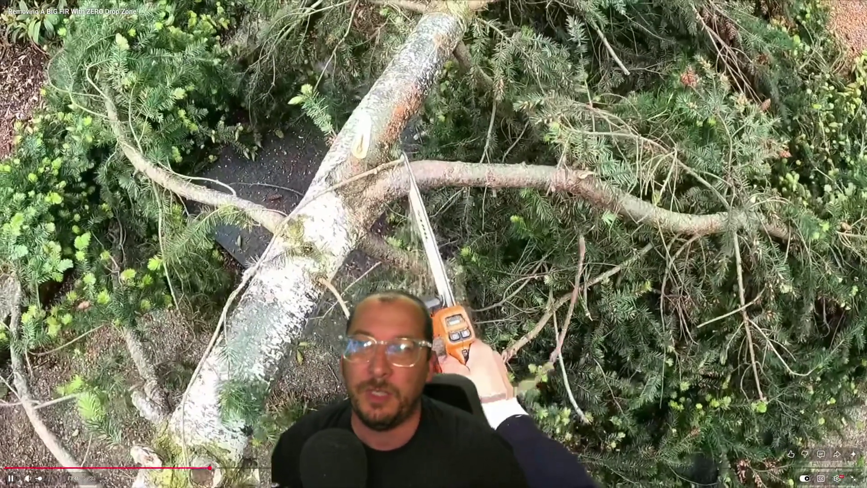
{"action": "key", "text": "space"}
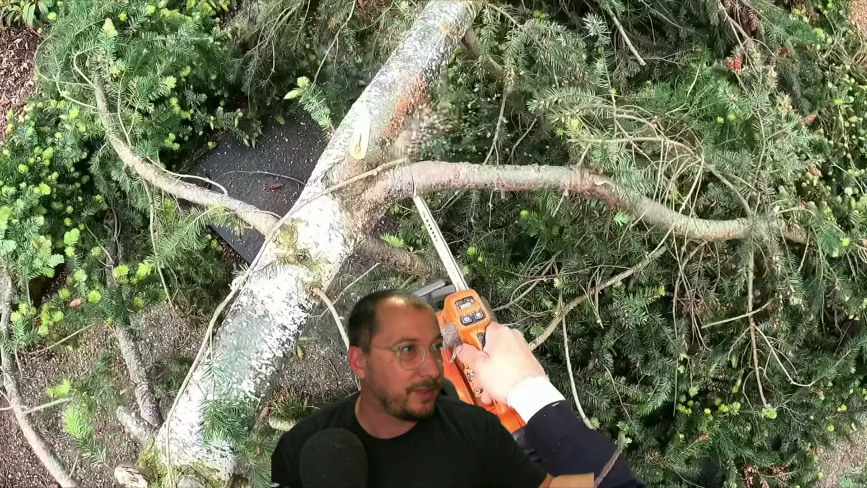
{"action": "left_click", "coordinate": [120, 125]}
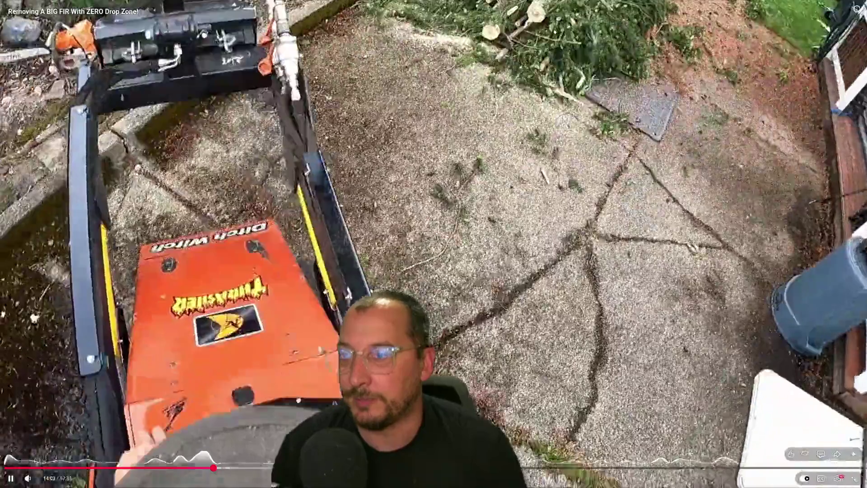
{"action": "left_click", "coordinate": [425, 468]}
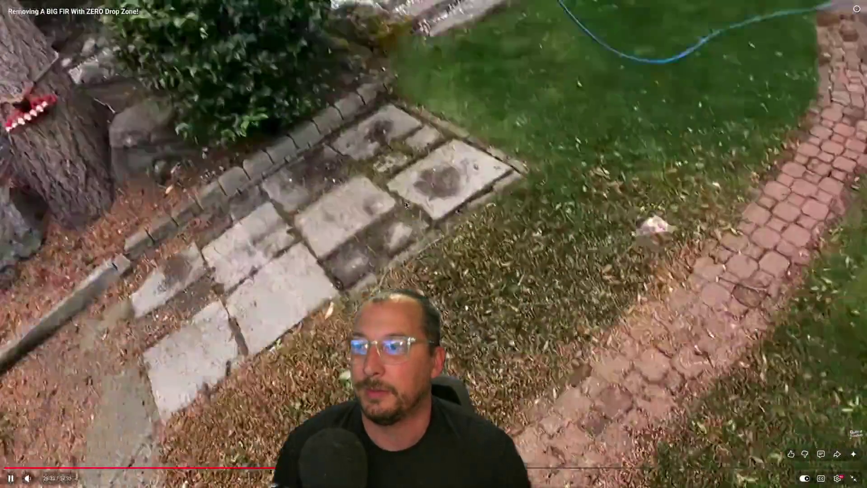
{"action": "key", "text": "Escape"}
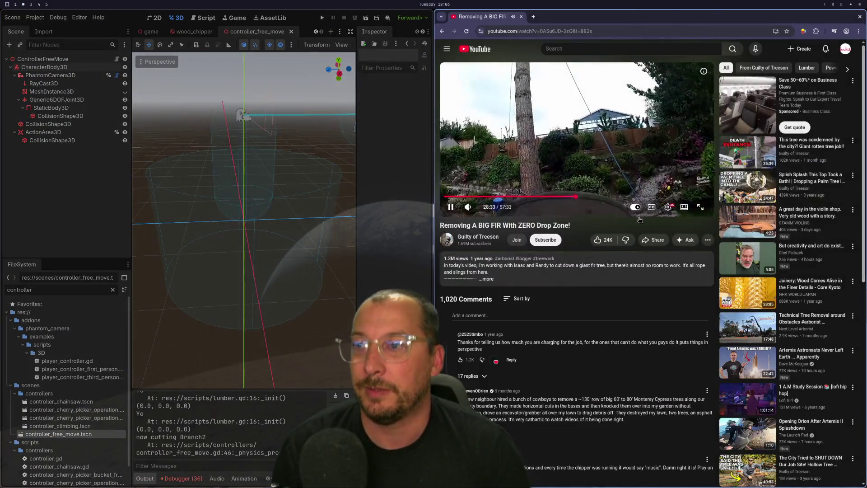
Toggle the video full screen and back, then switch to the Godot editor workspace.
{"action": "key", "text": "f"}
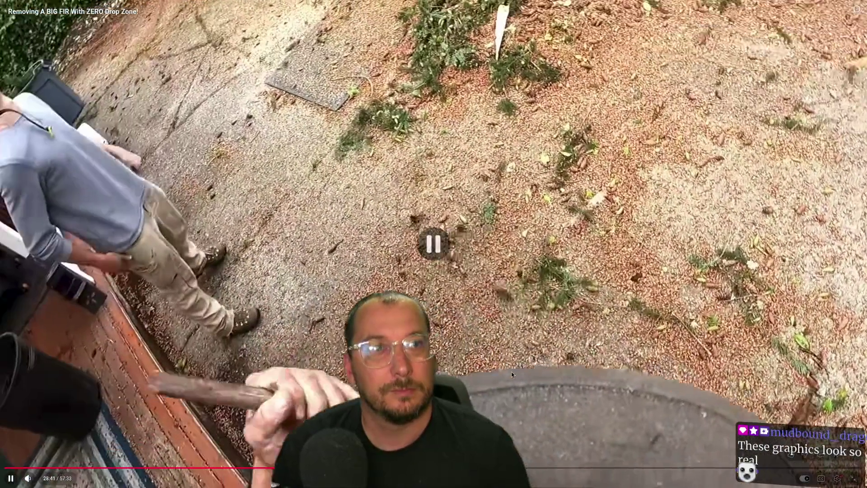
{"action": "key", "text": "Escape"}
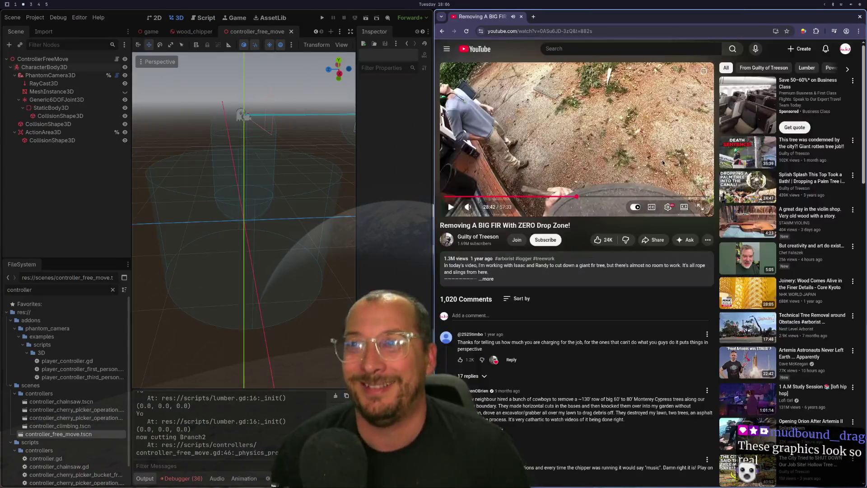
{"action": "key", "text": "super+shift+4"}
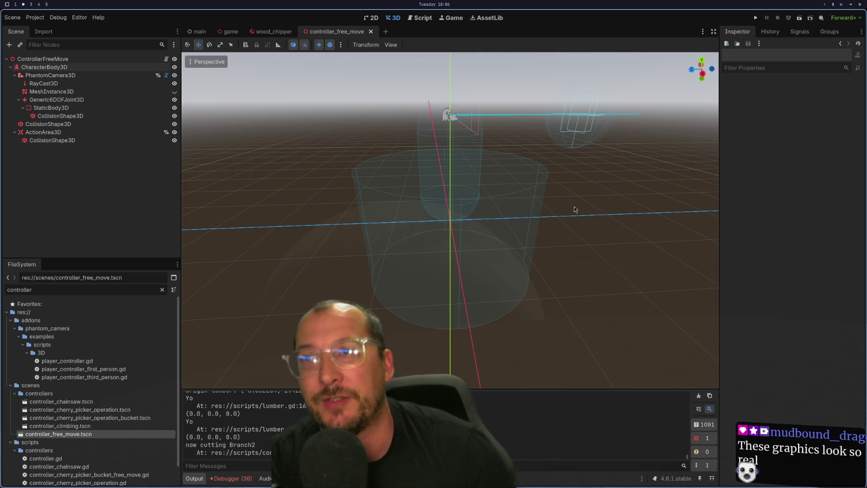
{"action": "scroll", "coordinate": [592, 217], "scroll_direction": "down", "scroll_amount": 10}
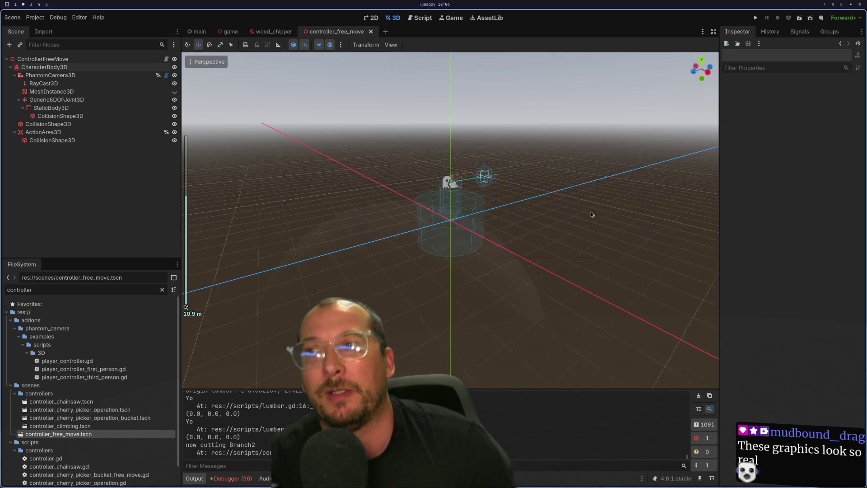
{"action": "mouse_move", "coordinate": [592, 214]}
{"action": "left_mouse_down"}
{"action": "mouse_move", "coordinate": [551, 225]}
{"action": "mouse_move", "coordinate": [581, 214]}
{"action": "mouse_move", "coordinate": [508, 269]}
{"action": "left_mouse_up"}
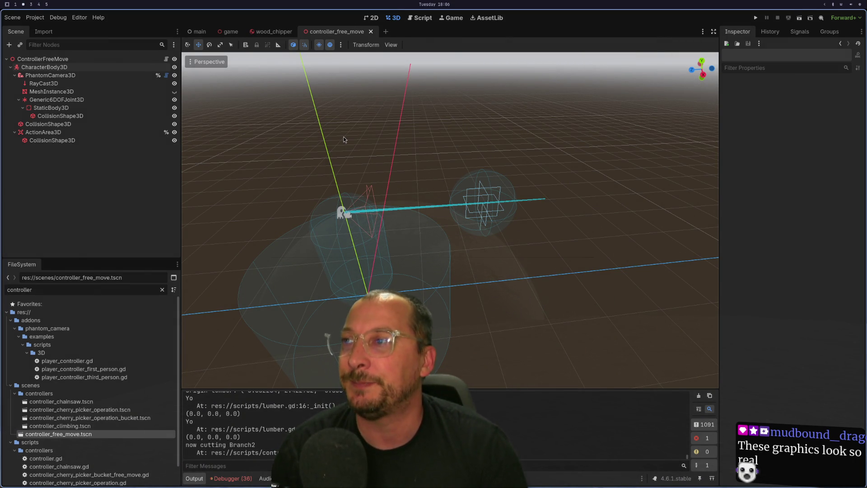
{"action": "key", "text": "super+1"}
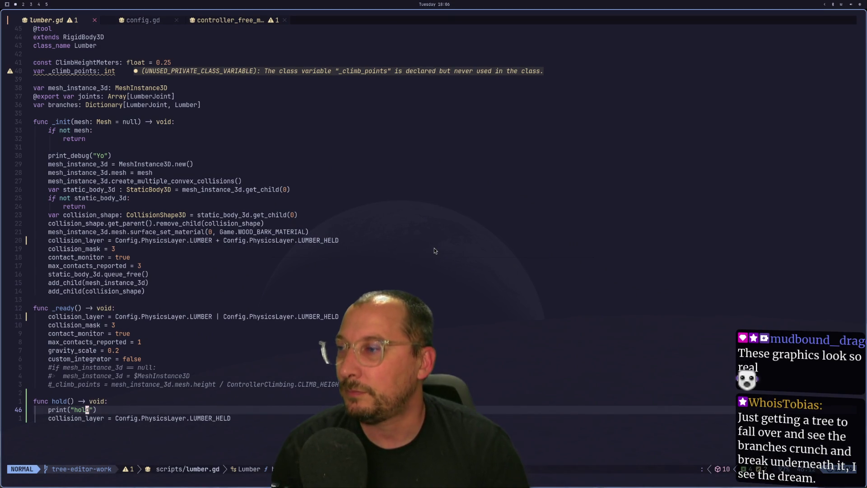
{"action": "key", "text": "super+2"}
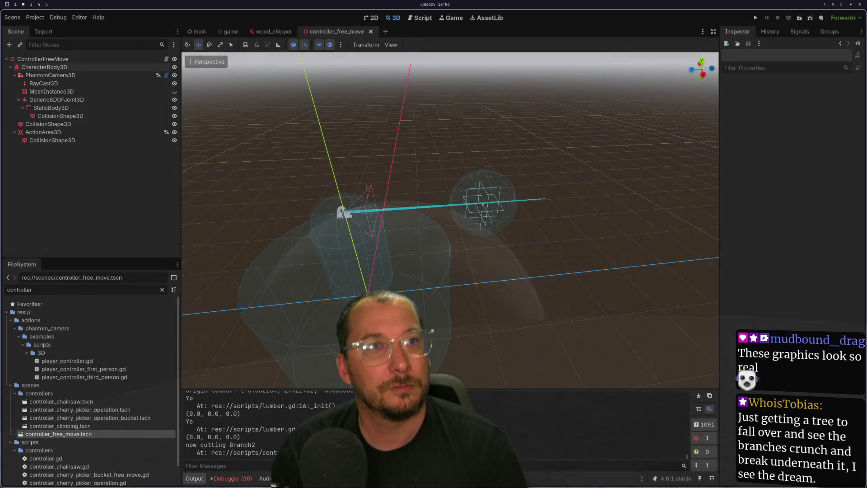
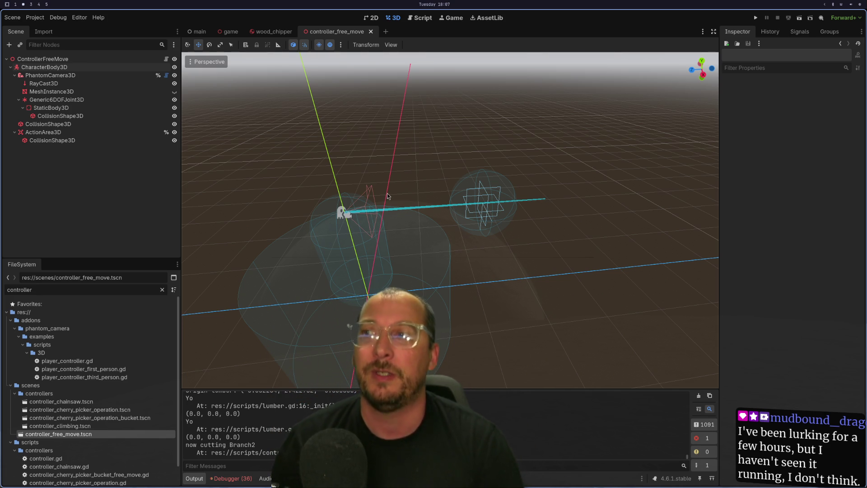
Launch the game from Godot to test the branch-carrying prototype.
{"action": "scroll", "coordinate": [387, 196], "scroll_direction": "down", "scroll_amount": 3}
{"action": "scroll", "coordinate": [462, 202], "scroll_direction": "up", "scroll_amount": 3}
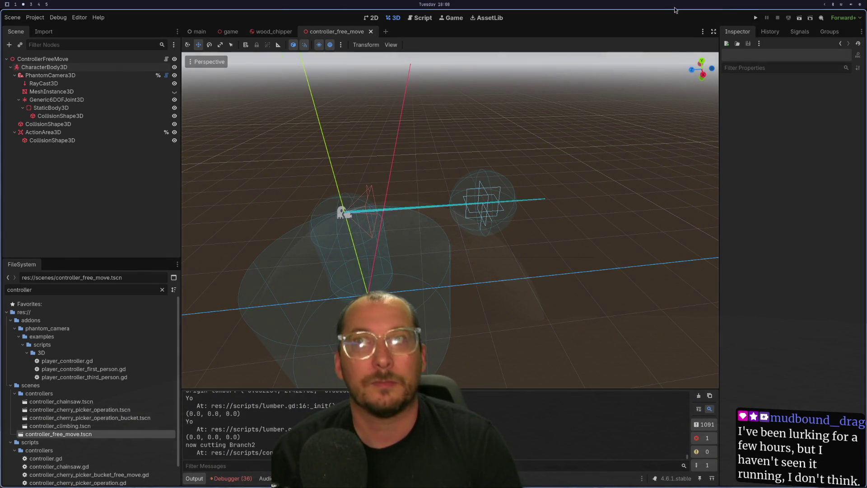
{"action": "left_click", "coordinate": [756, 18]}
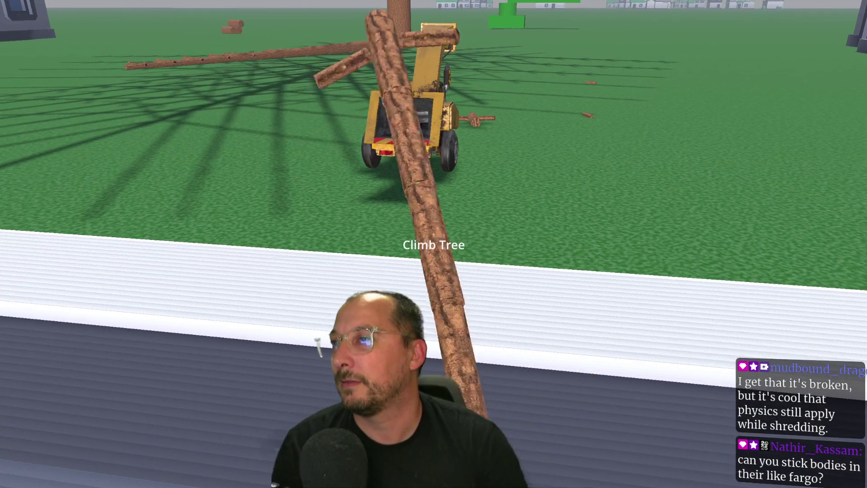
Walk the carried branch into the wood chipper to shred it, then close and relaunch the game.
{"action": "key", "text": "w"}
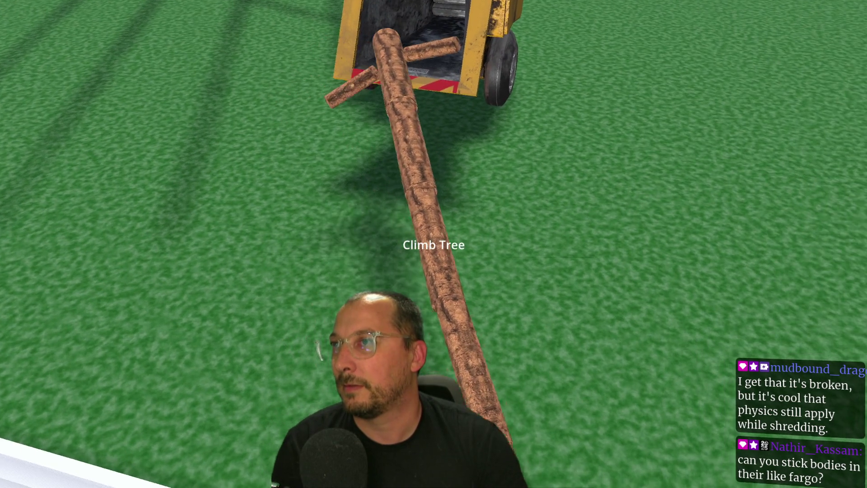
{"action": "key", "text": "w"}
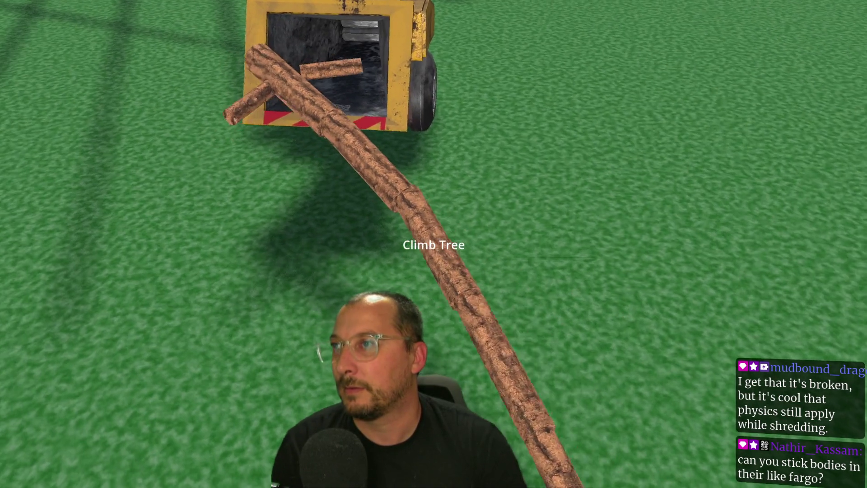
{"action": "key", "text": "w"}
{"action": "key", "text": "s"}
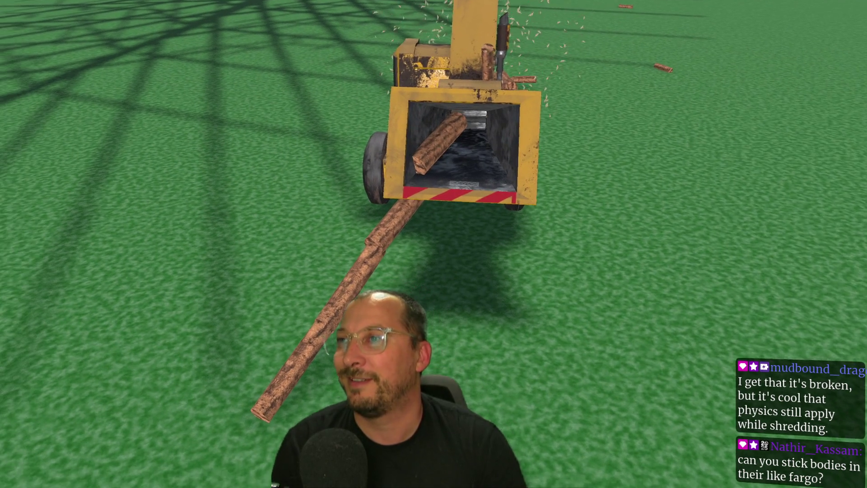
{"action": "key", "text": "w"}
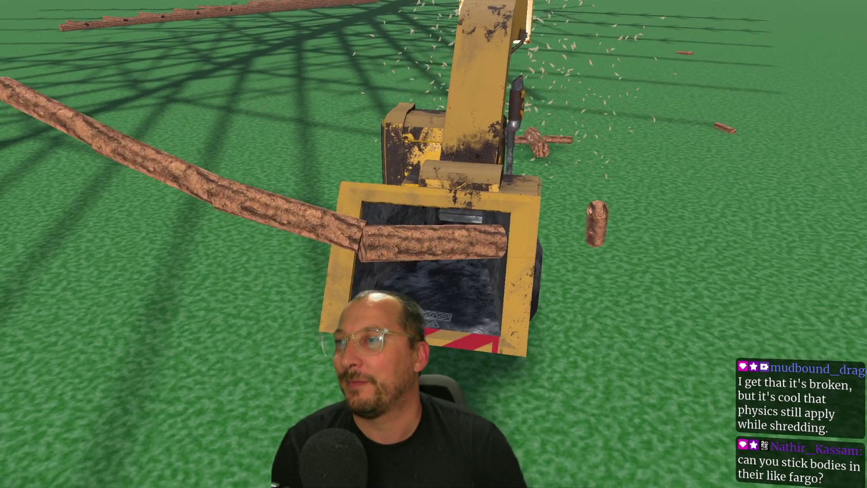
{"action": "key", "text": "d"}
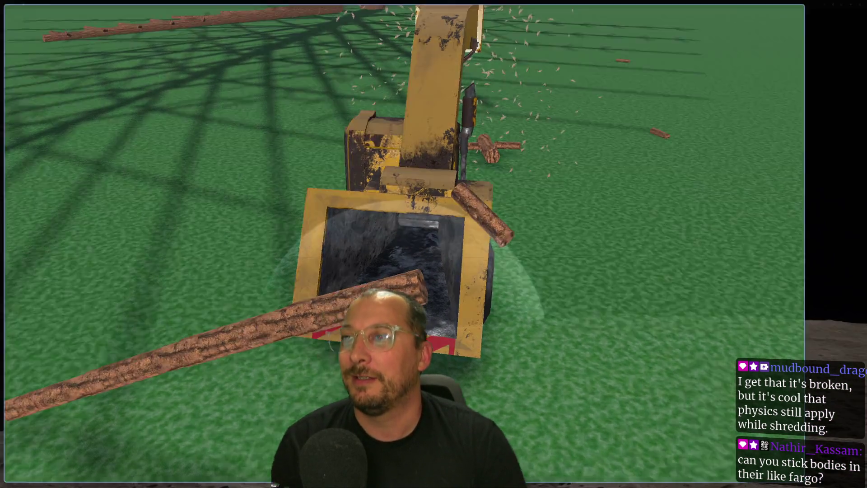
{"action": "key", "text": "F8"}
{"action": "left_click", "coordinate": [756, 18]}
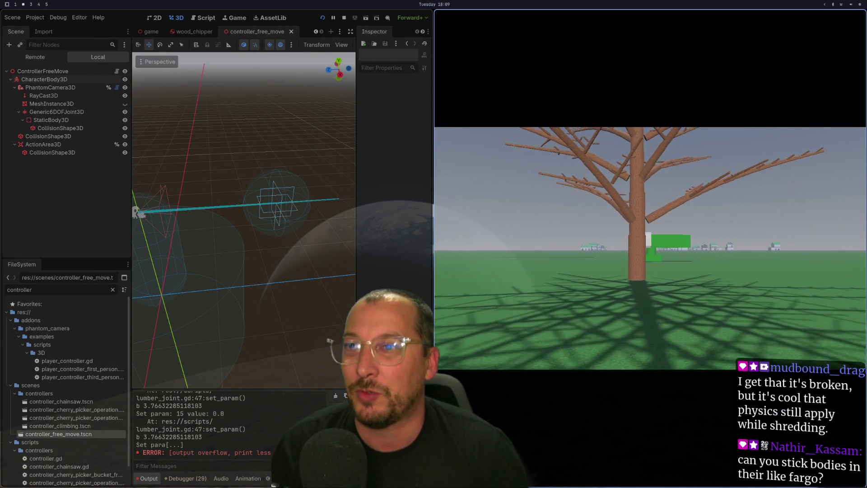
Climb into the tree and cut branches, then stop the game and return to lumber.gd.
{"action": "key", "text": "w"}
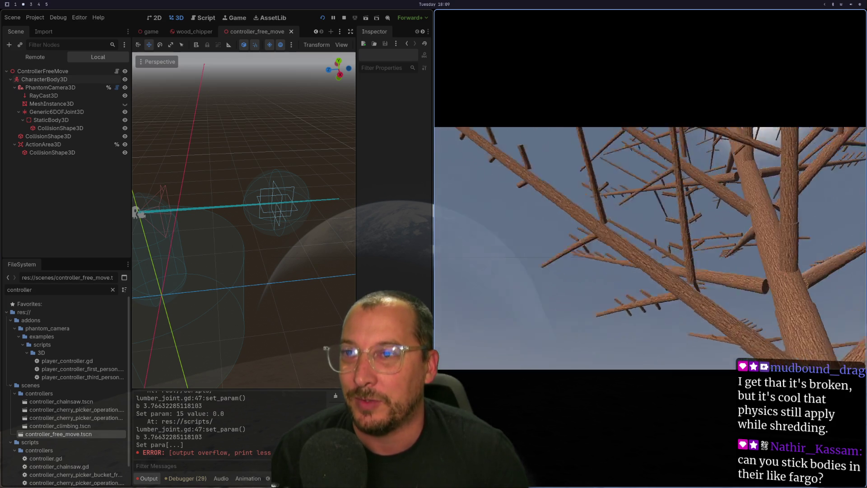
{"action": "key", "text": "w"}
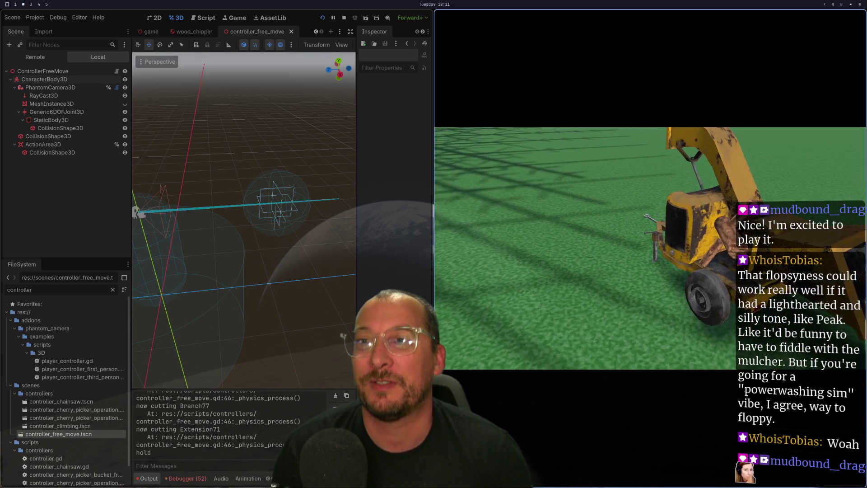
{"action": "key", "text": "F8"}
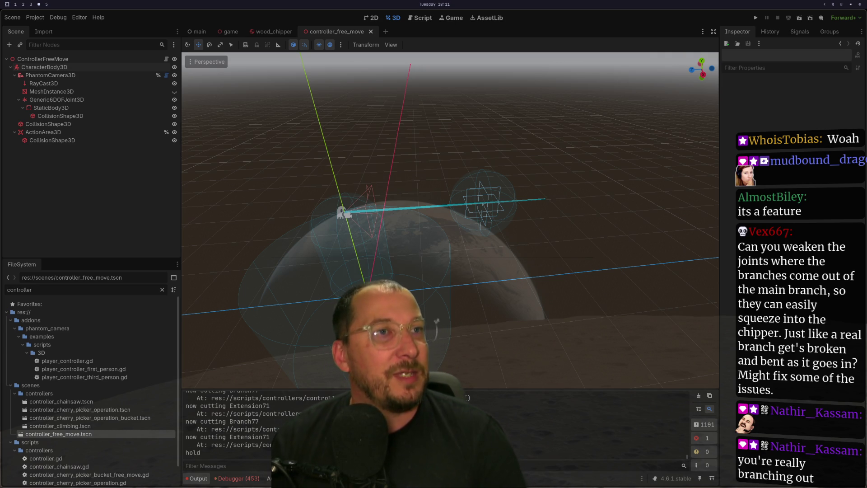
{"action": "key", "text": "super+1"}
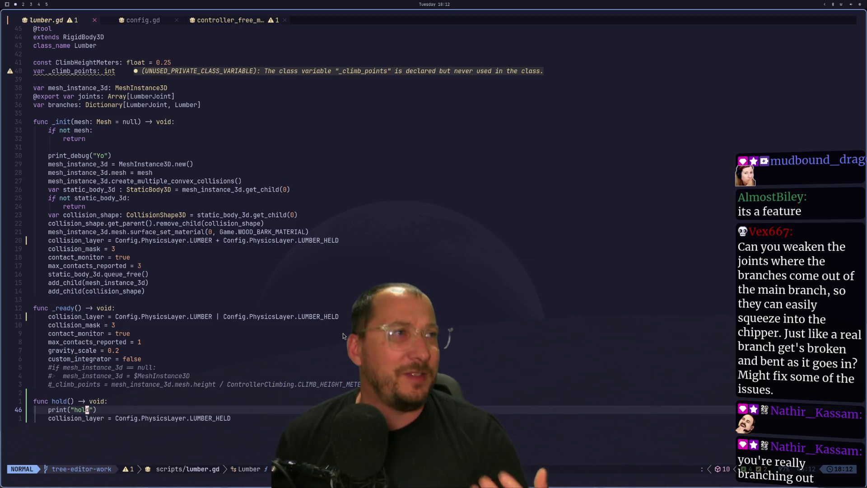
Review lumber.gd's gravity_scale = 0.2 line and the commented mesh_instance_3d null check.
{"action": "left_click", "coordinate": [183, 352]}
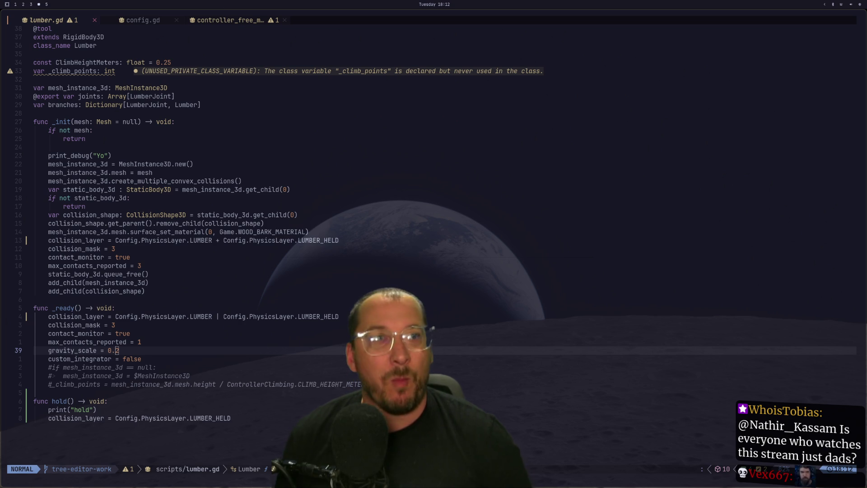
{"action": "left_click", "coordinate": [271, 369]}
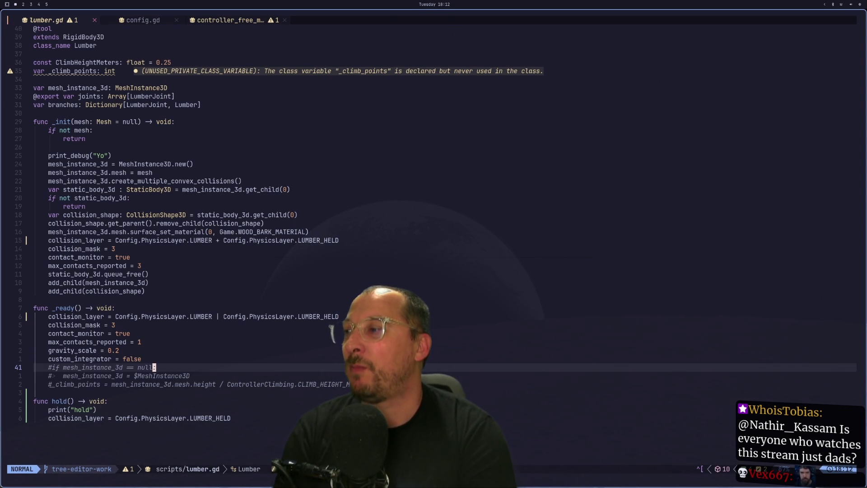
{"action": "key", "text": "super+2"}
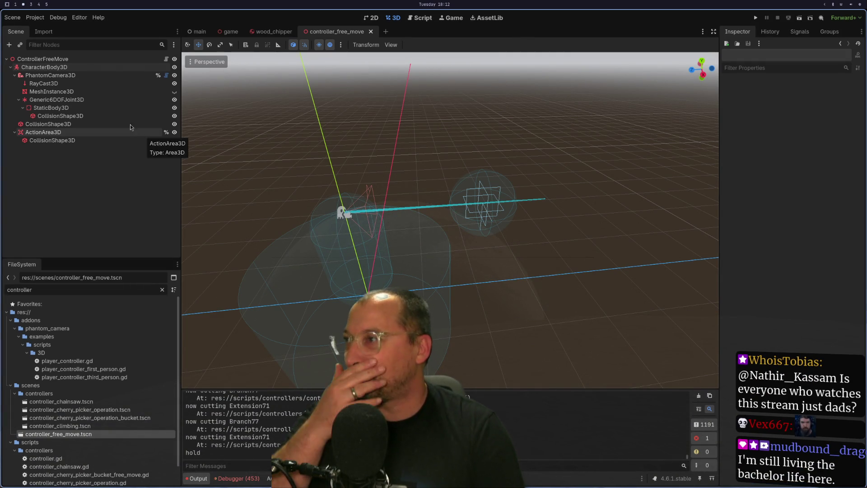
Inspect CharacterBody3D's collision layer and mask in the Inspector, then return to lumber.gd.
{"action": "left_click", "coordinate": [71, 67]}
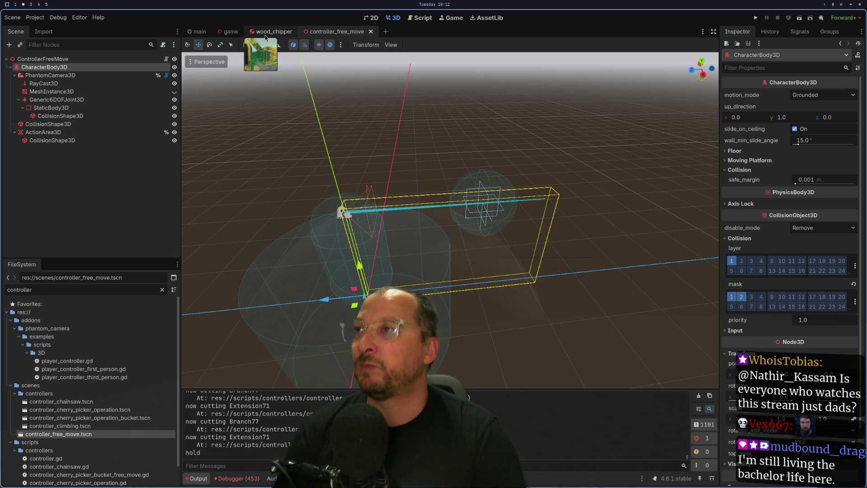
{"action": "key", "text": "super+1"}
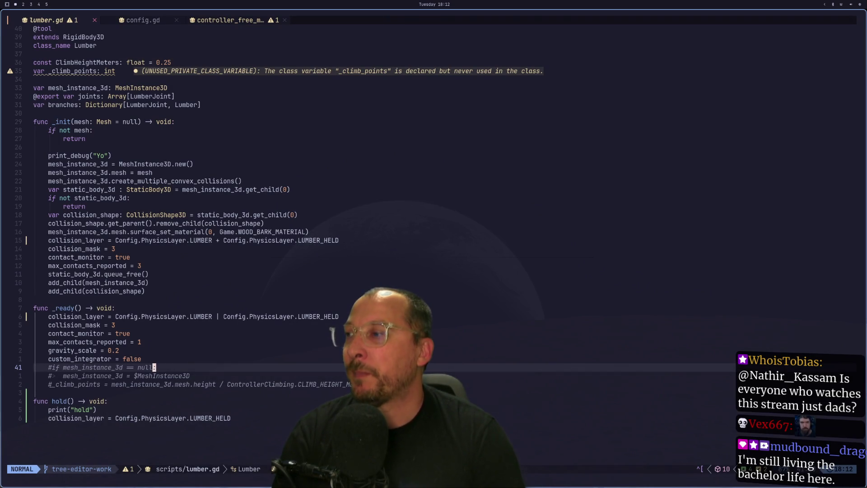
Step through lumber.gd's _ready() and hold() functions, then bring up the controller_free_move script.
{"action": "key", "text": "j"}
{"action": "key", "text": "j"}
{"action": "key", "text": "j"}
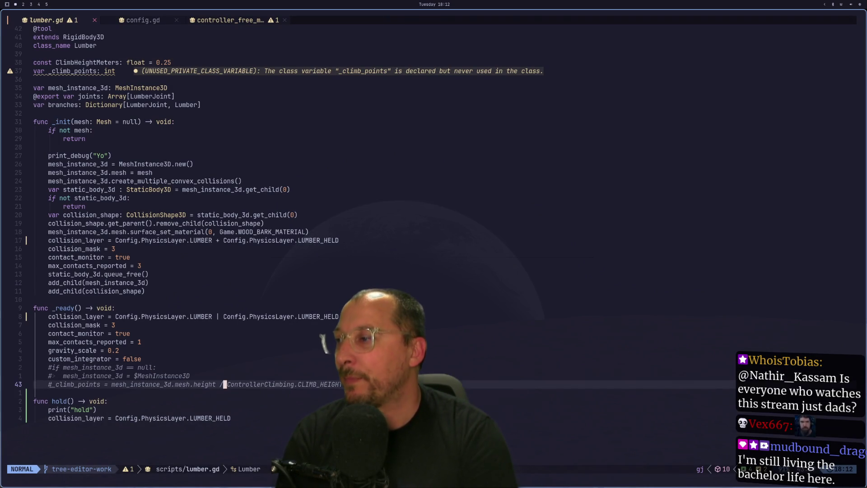
{"action": "key", "text": "j"}
{"action": "key", "text": "k"}
{"action": "key", "text": "j"}
{"action": "key", "text": "k"}
{"action": "key", "text": "k"}
{"action": "key", "text": "k"}
{"action": "key", "text": "k"}
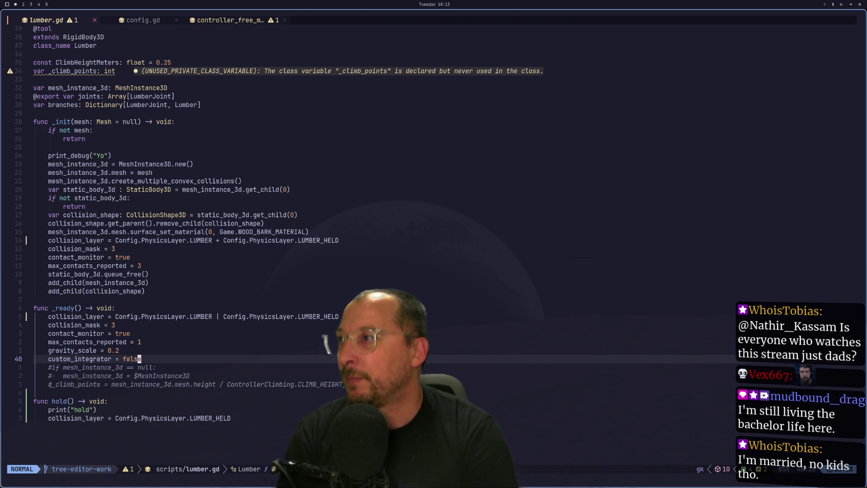
{"action": "key", "text": "k"}
{"action": "key", "text": "k"}
{"action": "key", "text": "k"}
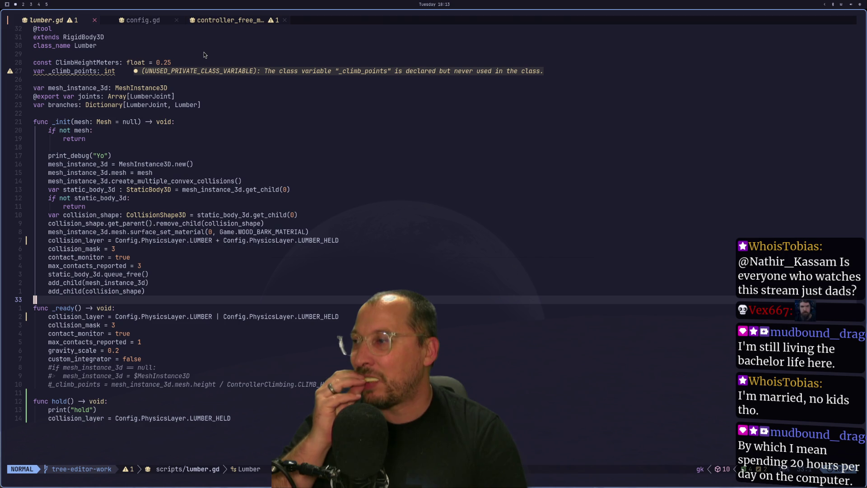
{"action": "left_click", "coordinate": [225, 24]}
Review the Lumber cast of _object_can_hold and the lumber.hold() call in the controller script.
{"action": "scroll", "coordinate": [197, 146], "scroll_direction": "down", "scroll_amount": 1}
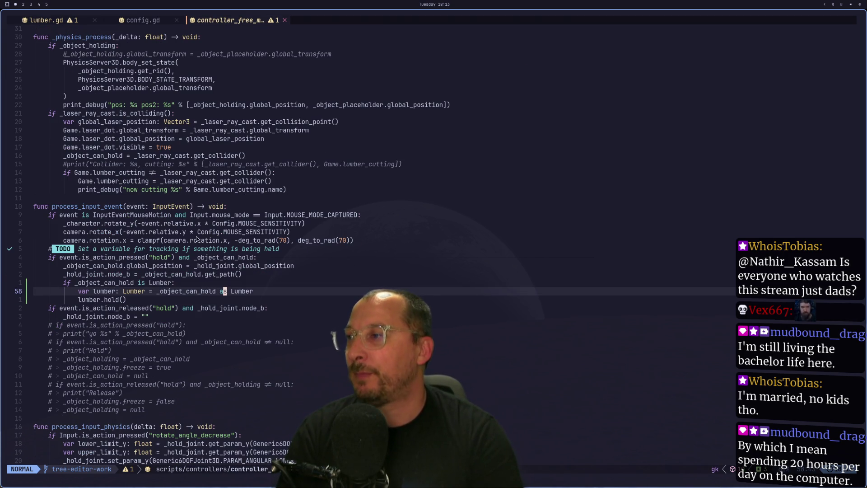
{"action": "left_click", "coordinate": [208, 291]}
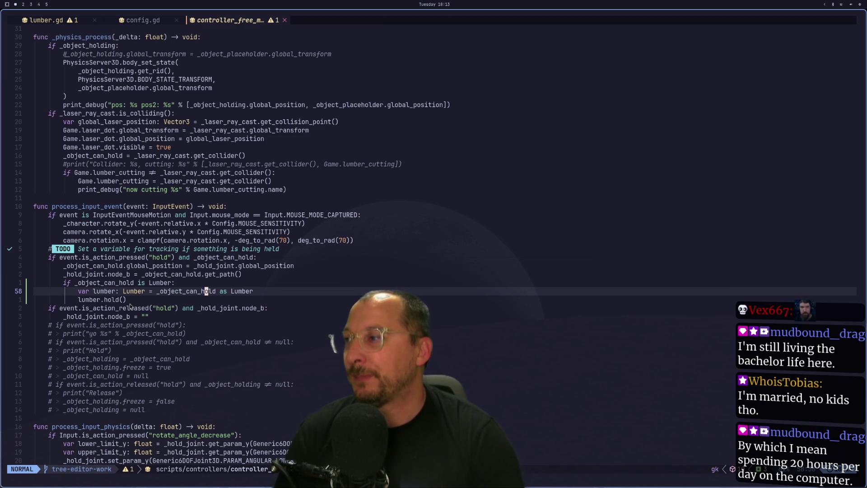
{"action": "left_click", "coordinate": [170, 299]}
{"action": "scroll", "coordinate": [118, 380], "scroll_direction": "down", "scroll_amount": 5}
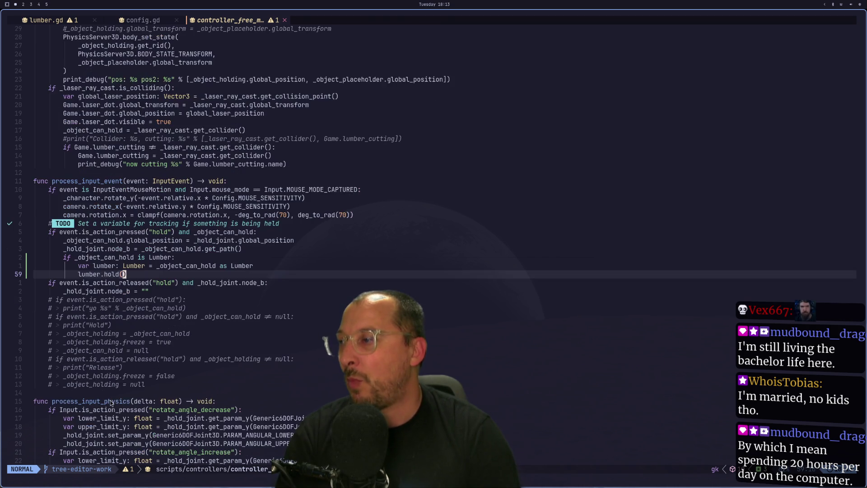
{"action": "scroll", "coordinate": [113, 409], "scroll_direction": "down", "scroll_amount": 3}
{"action": "left_click", "coordinate": [113, 408]}
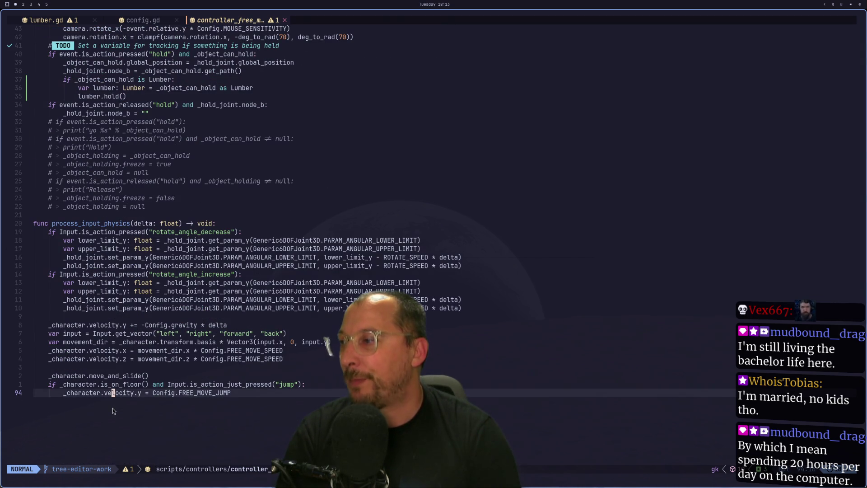
Append a stub 'func hold(object: Variant) -> void:' containing pass at the end of the script.
{"action": "key", "text": "k"}
{"action": "key", "text": "i"}
{"action": "key", "text": "j"}
{"action": "key", "text": "o"}
{"action": "key", "text": "Return"}
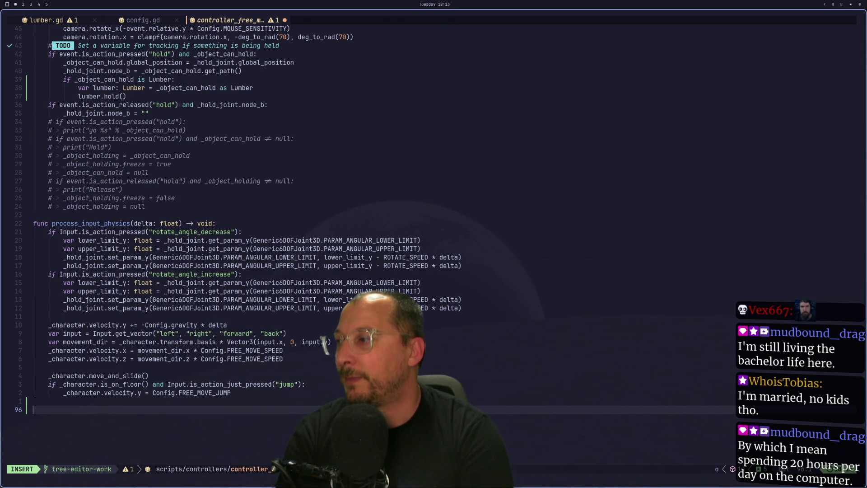
{"action": "type", "text": "func hold"}
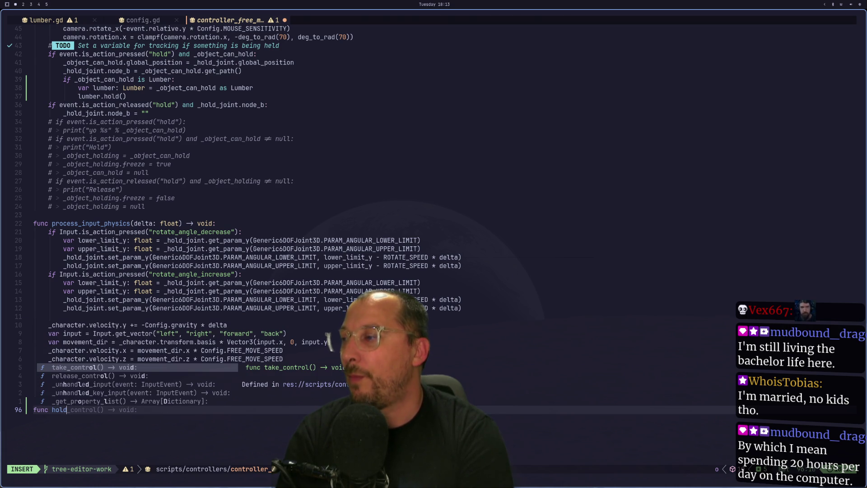
{"action": "type", "text": "("}
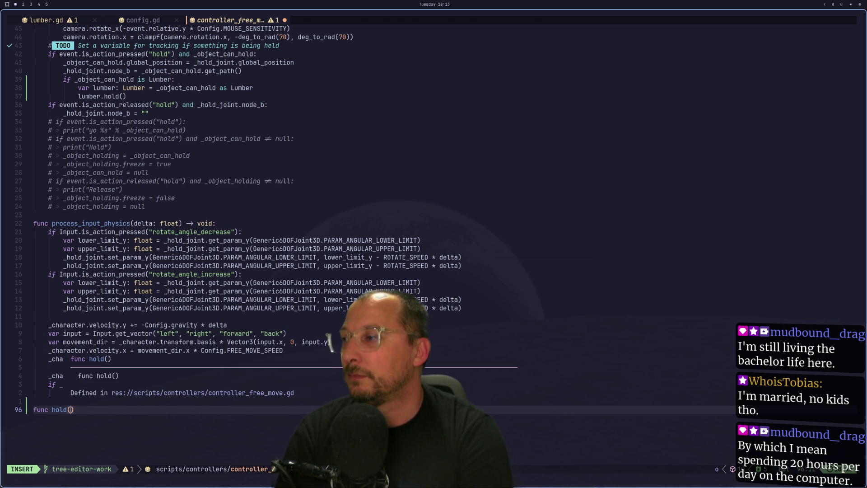
{"action": "type", "text": "obe"}
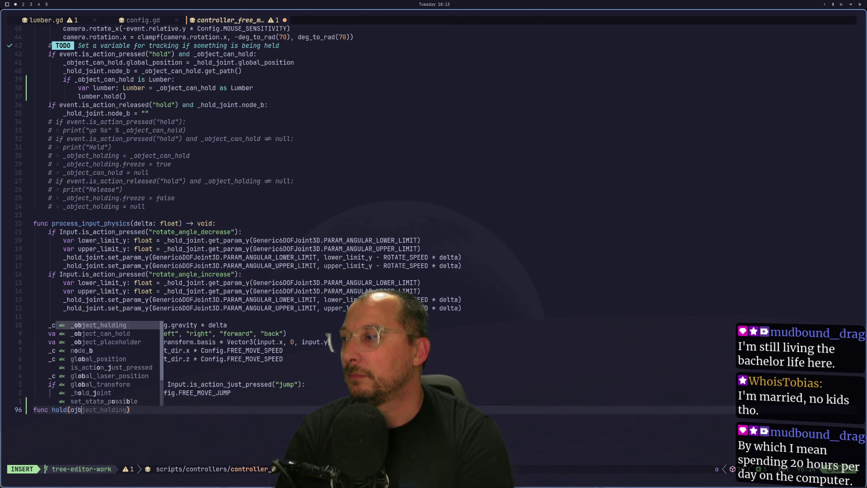
{"action": "key", "text": "BackSpace"}
{"action": "type", "text": "ject: V"}
{"action": "type", "text": "arian"}
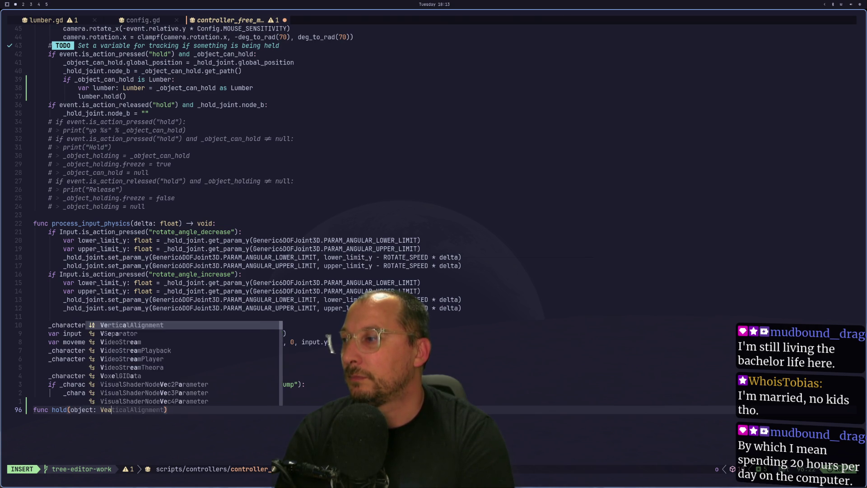
{"action": "type", "text": "t) "}
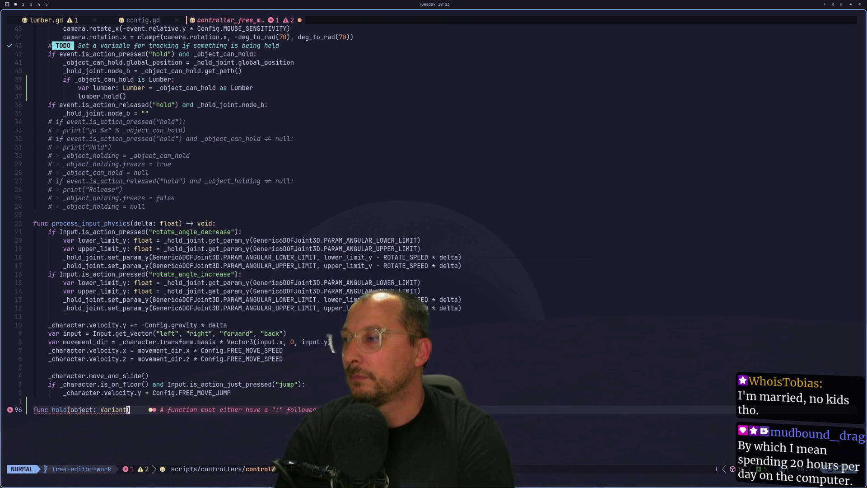
{"action": "type", "text": "-> void:"}
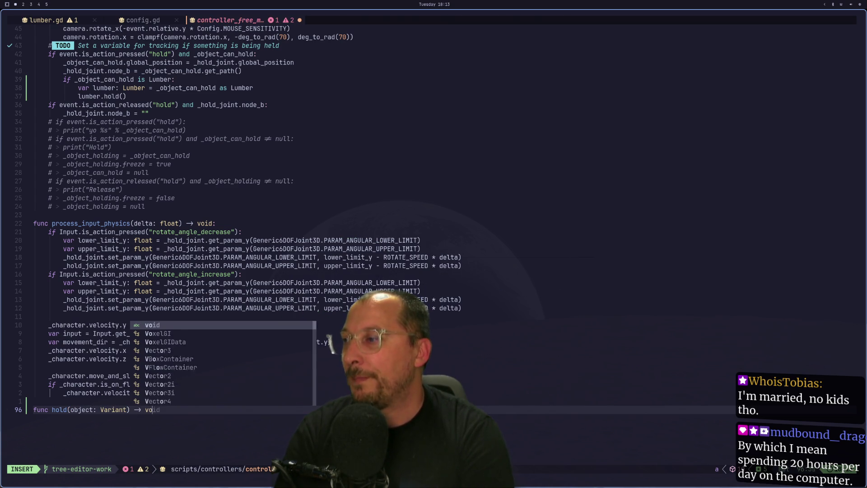
{"action": "key", "text": "Return"}
{"action": "type", "text": "pass"}
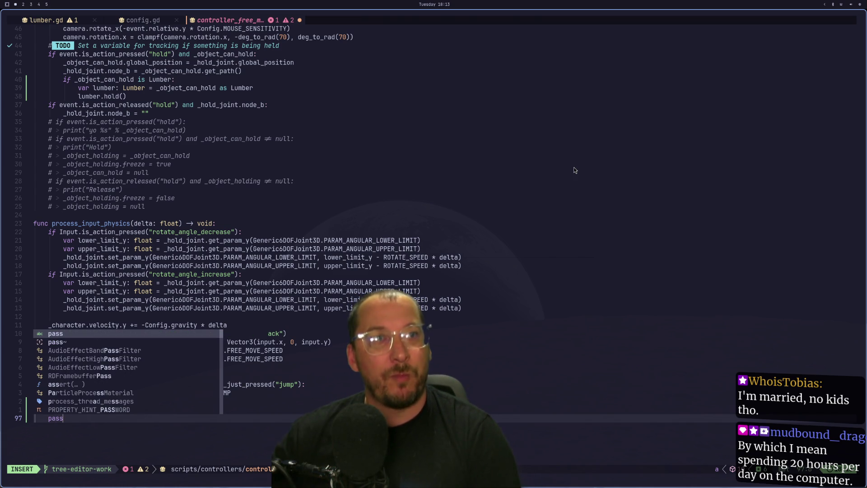
{"action": "key", "text": "Escape"}
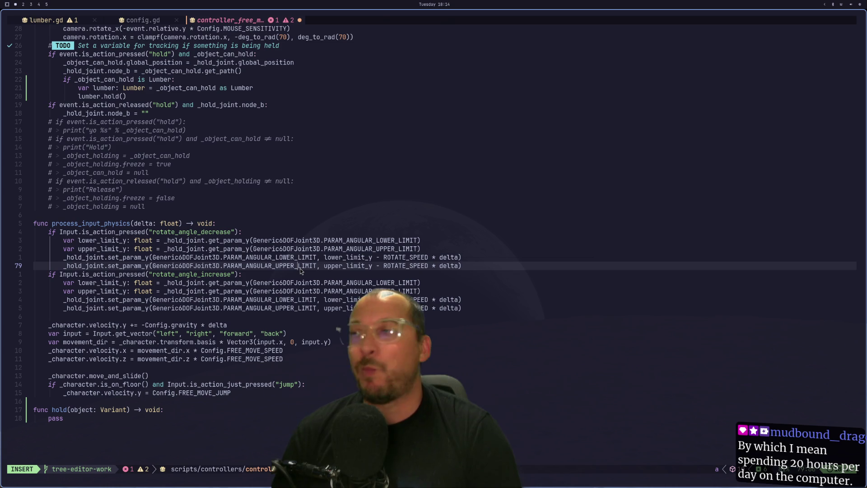
Navigate back up through the input handler to the Lumber type-check line.
{"action": "left_click", "coordinate": [296, 248]}
{"action": "key", "text": "k"}
{"action": "key", "text": "k"}
{"action": "key", "text": "k"}
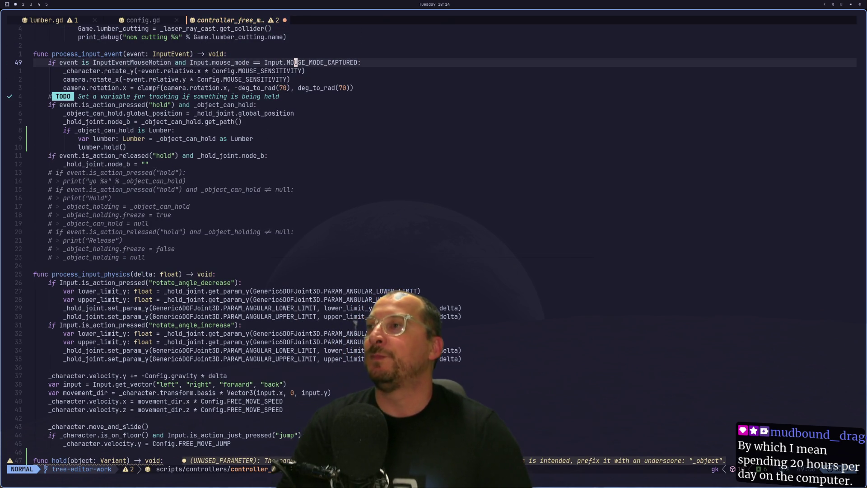
{"action": "key", "text": "j"}
{"action": "key", "text": "j"}
{"action": "key", "text": "j"}
{"action": "key", "text": "j"}
{"action": "key", "text": "j"}
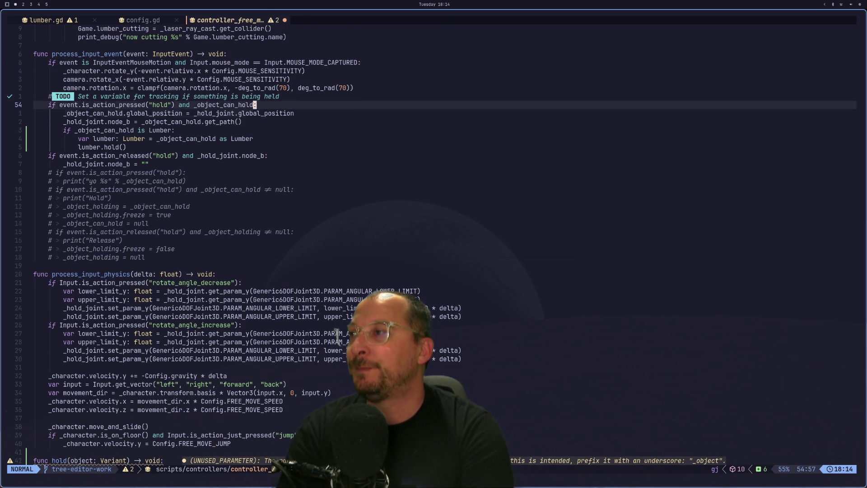
{"action": "key", "text": "k"}
{"action": "key", "text": "j"}
{"action": "key", "text": "k"}
{"action": "key", "text": "k"}
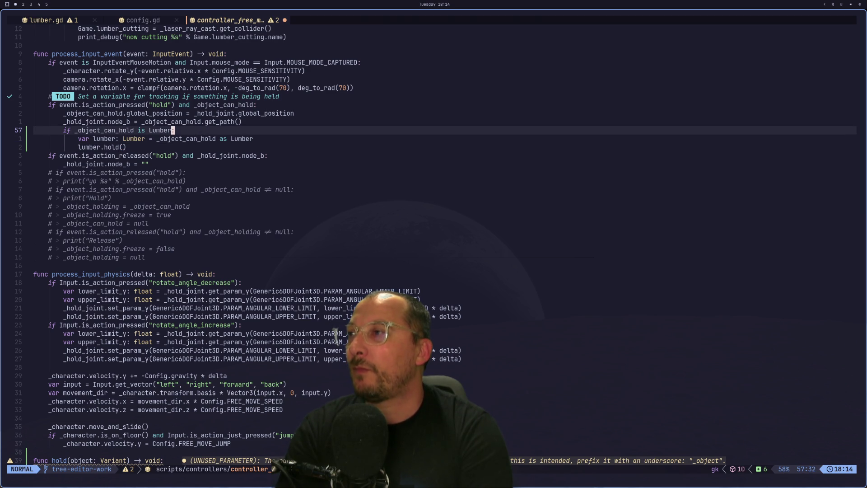
Insert a hold(object) call above the Lumber check and save the script.
{"action": "key", "text": "shift+o"}
{"action": "type", "text": "hold(ib"}
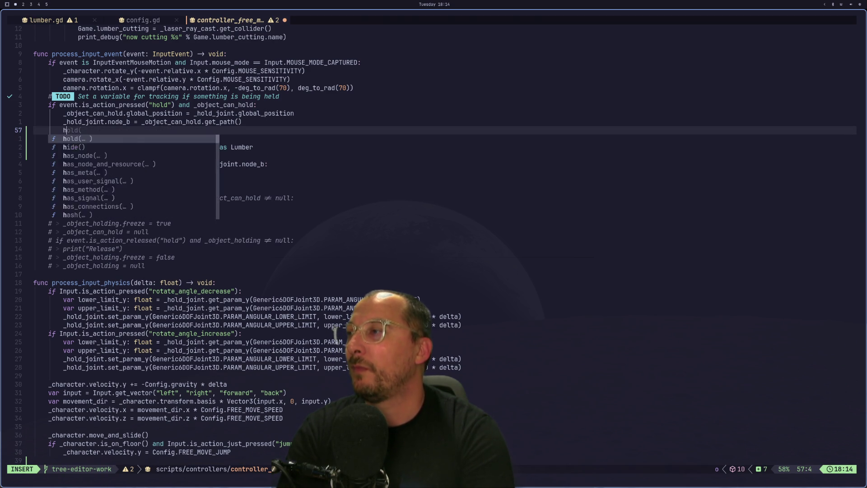
{"action": "key", "text": "BackSpace"}
{"action": "key", "text": "BackSpace"}
{"action": "type", "text": "object"}
{"action": "key", "text": "Escape"}
{"action": "type", "text": ":w"}
{"action": "key", "text": "Return"}
Change the hold call's argument to _object_can_hold.
{"action": "key", "text": "j"}
{"action": "key", "text": "k"}
{"action": "type", "text": "cw"}
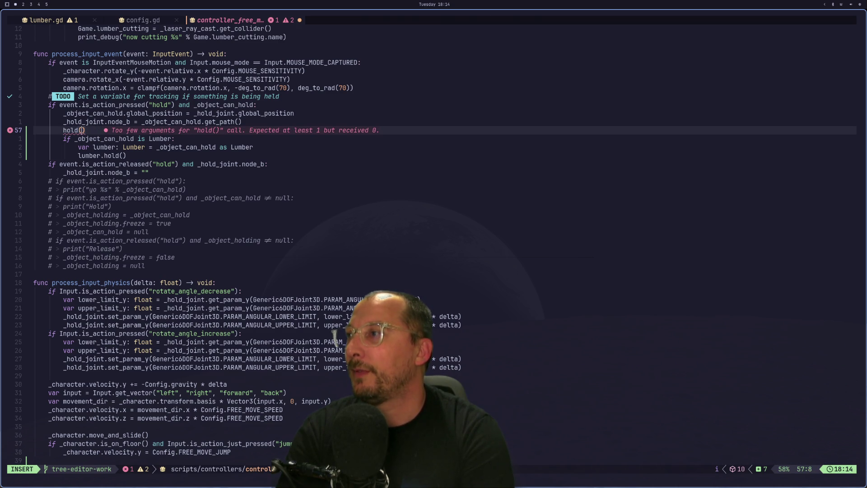
{"action": "type", "text": "_object"}
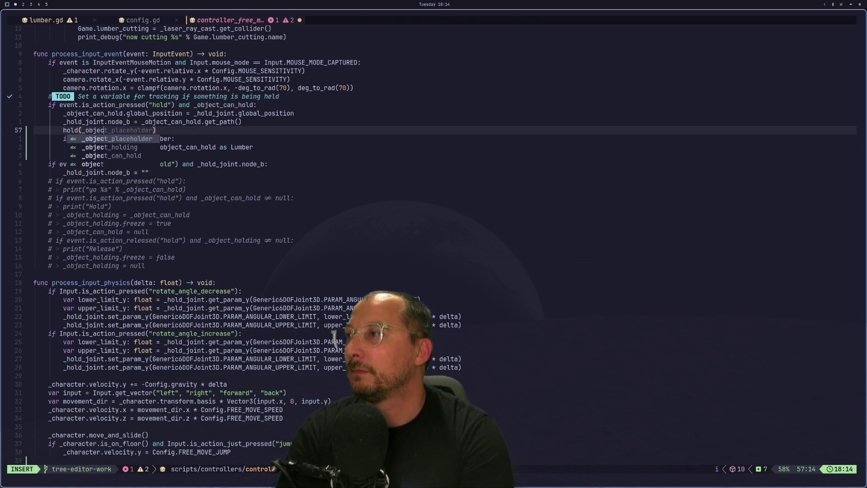
{"action": "key", "text": "ctrl+n"}
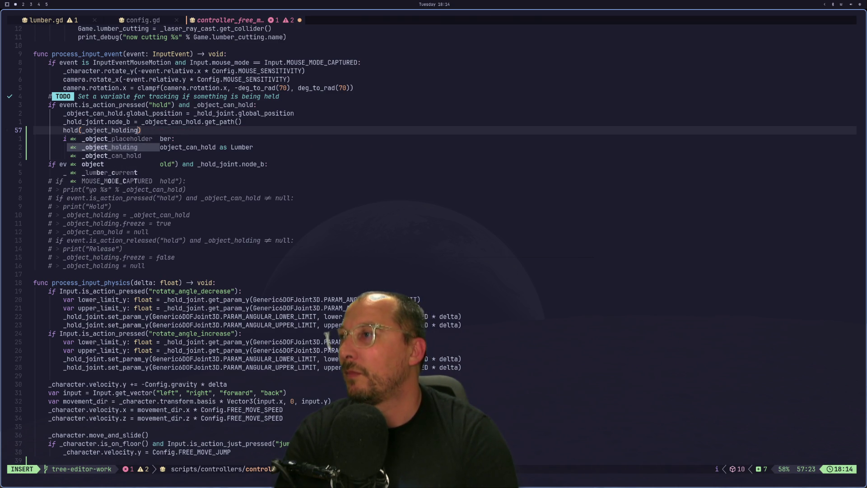
{"action": "key", "text": "ctrl+n"}
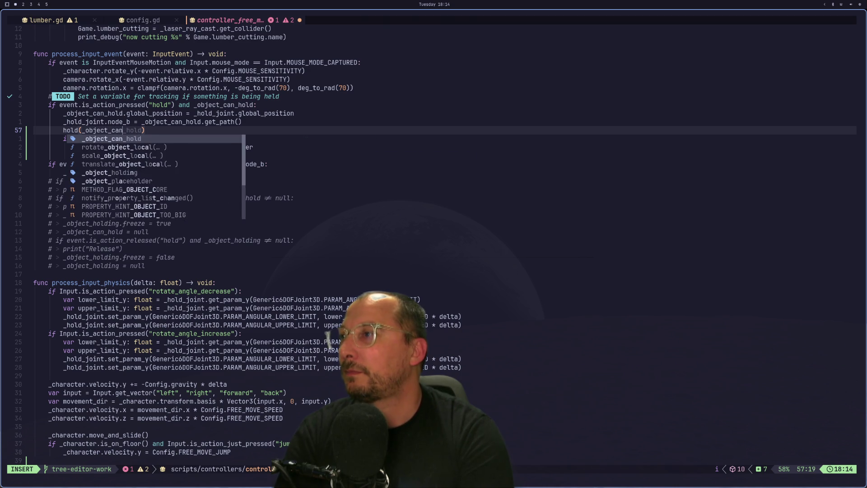
{"action": "key", "text": "Escape"}
Move the three-line Lumber cast block out of the handler into the hold function.
{"action": "key", "text": "j"}
{"action": "key", "text": "d"}
{"action": "key", "text": "d"}
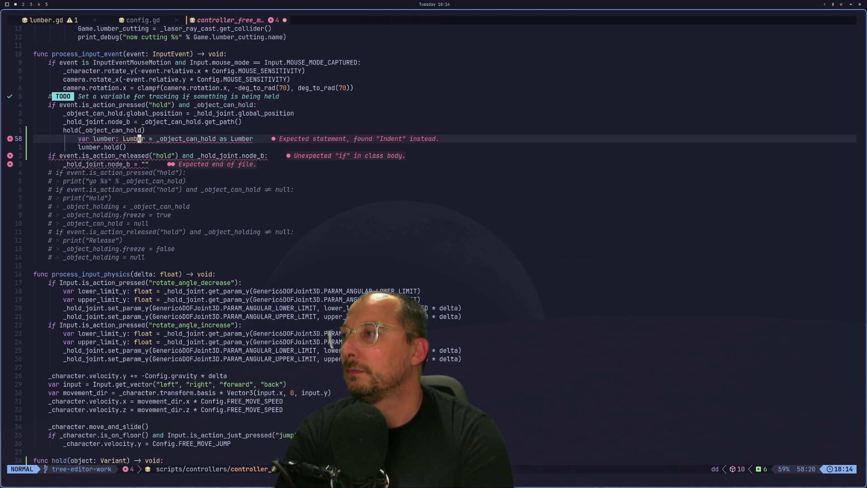
{"action": "key", "text": "u"}
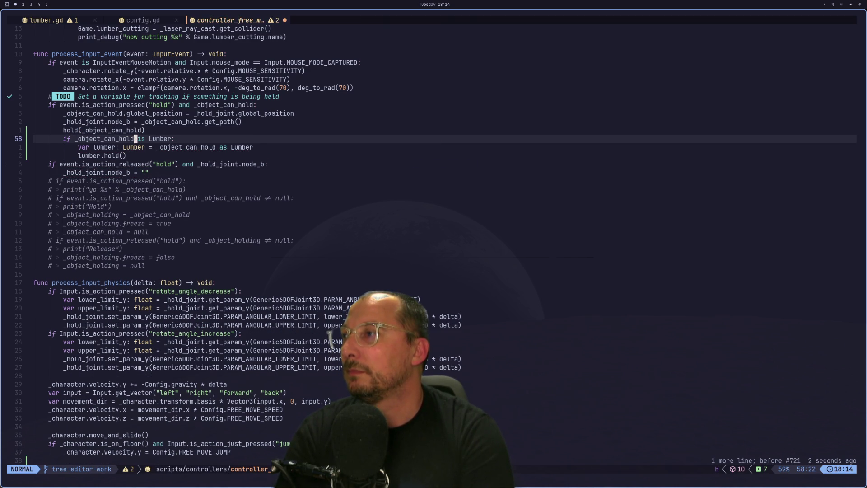
{"action": "key", "text": "v"}
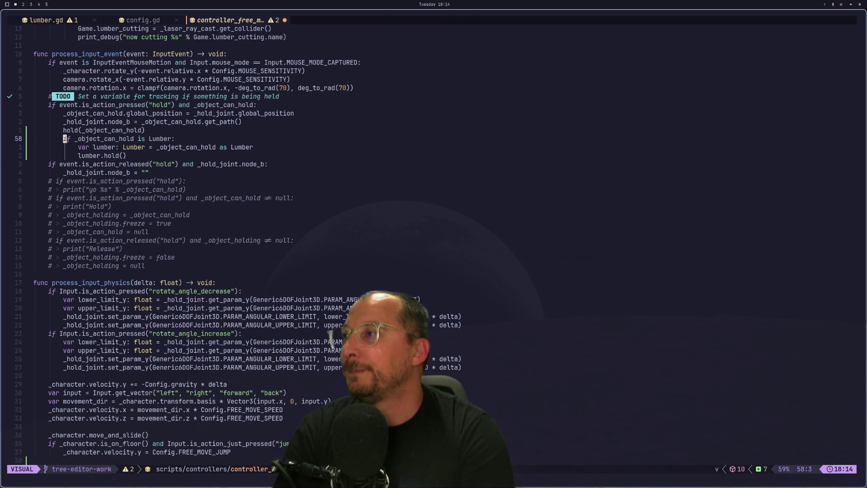
{"action": "key", "text": "j"}
{"action": "key", "text": "j"}
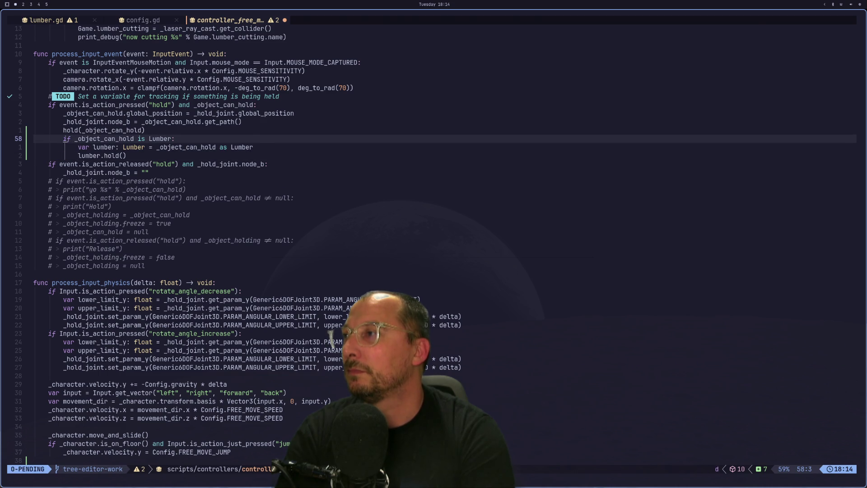
{"action": "key", "text": "d"}
{"action": "key", "text": "j"}
Outdent the pasted Lumber block, delete the leftover pass and blank lines, and save.
{"action": "key", "text": "j"}
{"action": "key", "text": "j"}
{"action": "key", "text": "j"}
{"action": "key", "text": "O"}
{"action": "key", "text": "Escape"}
{"action": "key", "text": "p"}
{"action": "key", "text": "V"}
{"action": "key", "text": "j"}
{"action": "key", "text": "j"}
{"action": "key", "text": "<"}
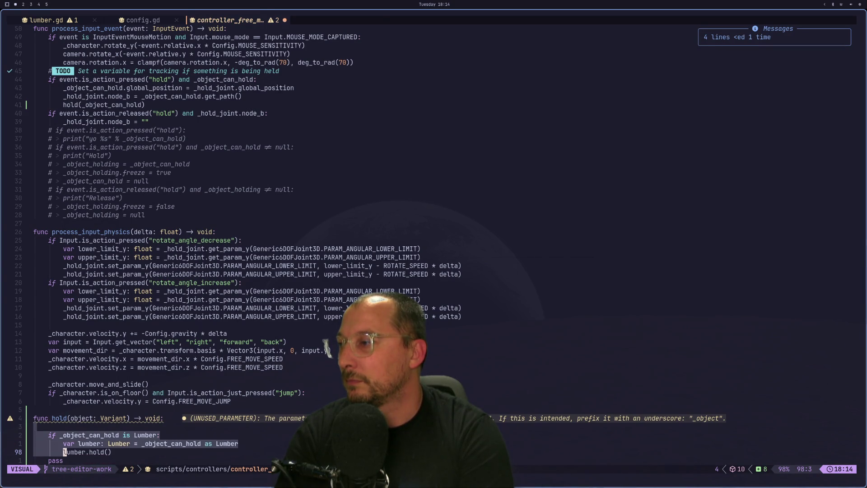
{"action": "key", "text": "Escape"}
{"action": "key", "text": "j"}
{"action": "key", "text": "d"}
{"action": "key", "text": "d"}
{"action": "key", "text": "k"}
{"action": "key", "text": "k"}
{"action": "key", "text": "k"}
{"action": "key", "text": "d"}
{"action": "key", "text": "d"}
{"action": "type", "text": ":w"}
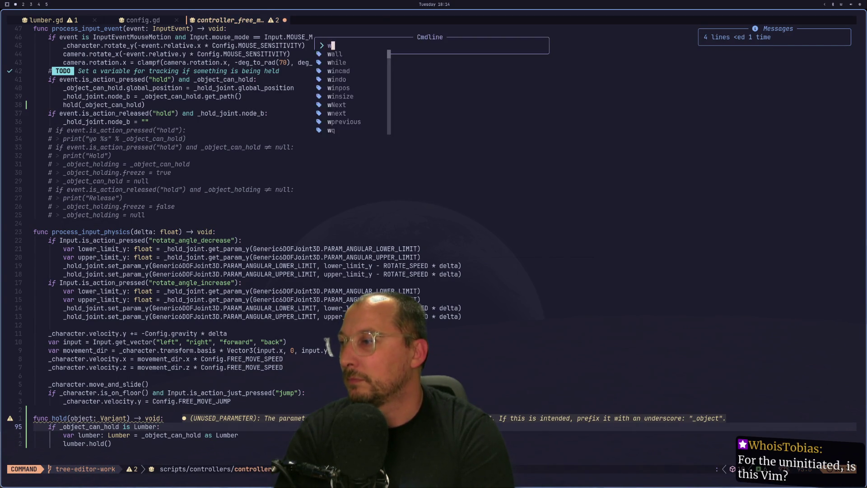
{"action": "key", "text": "Return"}
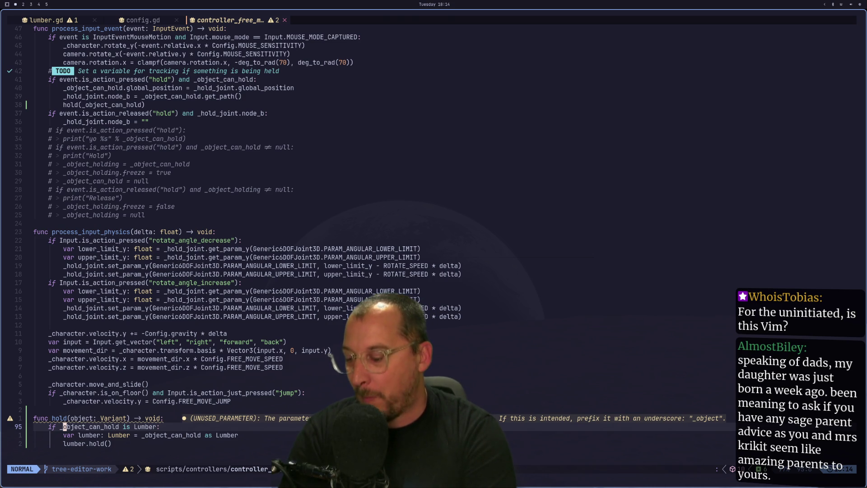
Jump to line 42 and move up to the print_debug line.
{"action": "key", "text": "4"}
{"action": "key", "text": "2"}
{"action": "key", "text": "g"}
{"action": "key", "text": "g"}
{"action": "key", "text": "k"}
{"action": "key", "text": "k"}
{"action": "key", "text": "k"}
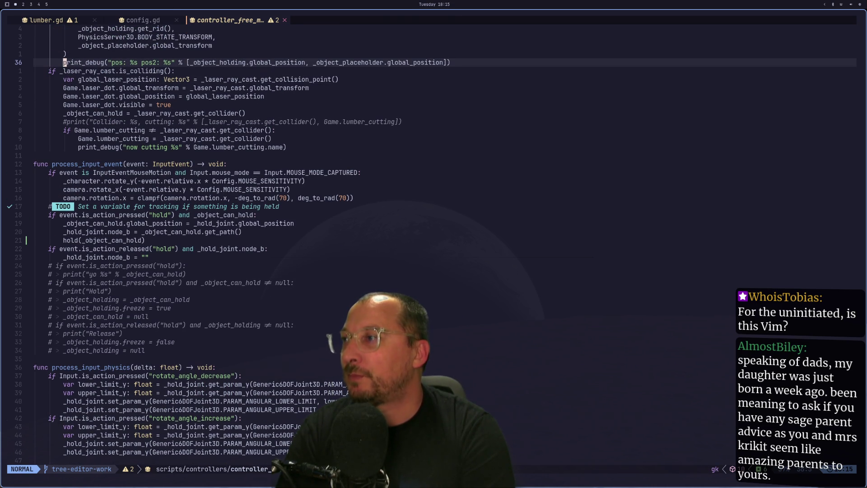
{"action": "key", "text": "j"}
{"action": "key", "text": "j"}
{"action": "key", "text": "j"}
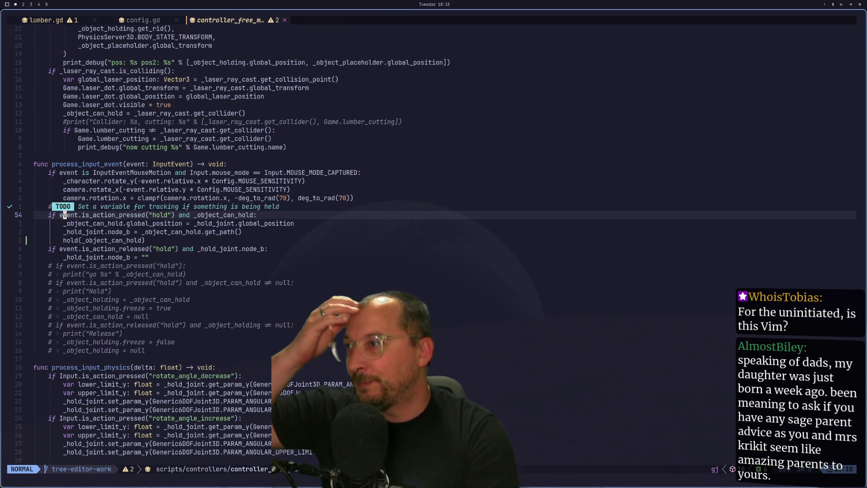
{"action": "key", "text": "j"}
{"action": "key", "text": "j"}
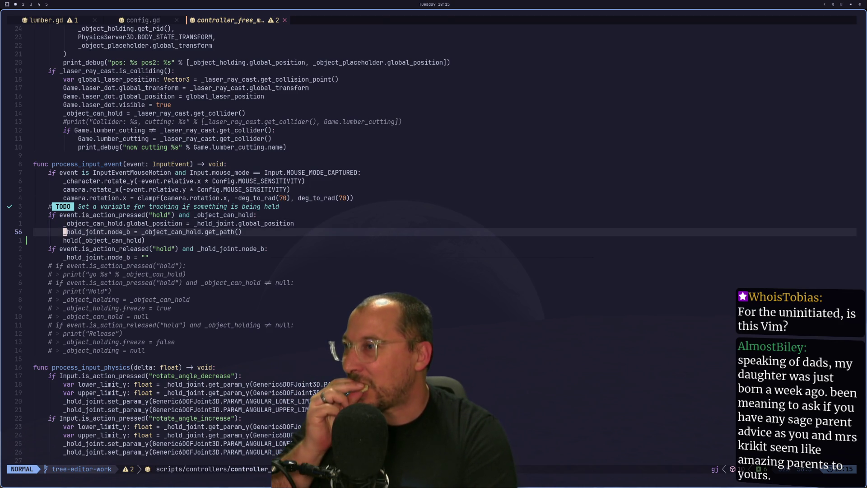
{"action": "key", "text": "j"}
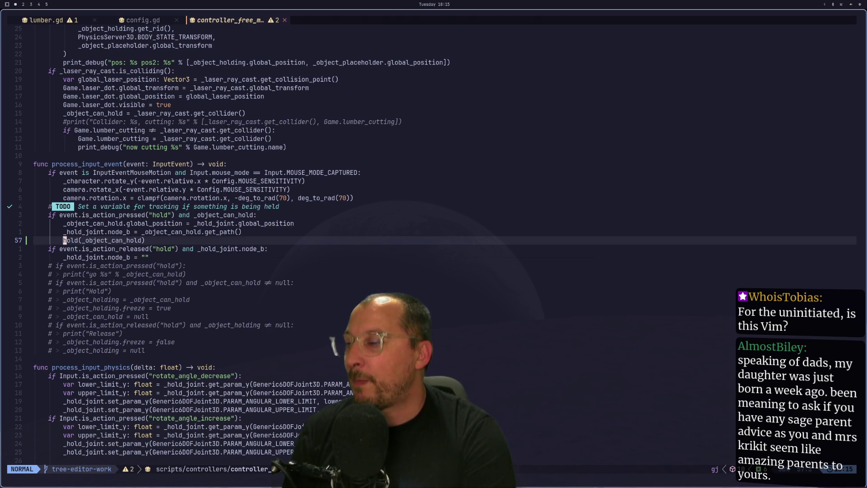
{"action": "key", "text": "super+shift+4"}
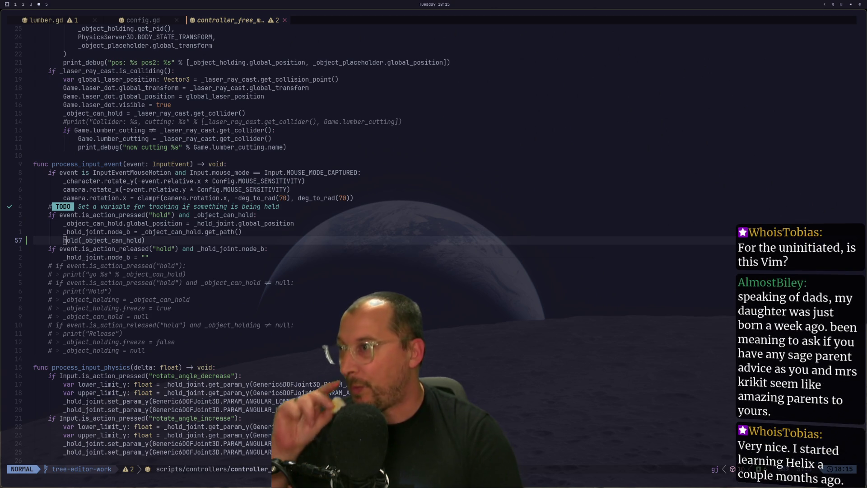
{"action": "key", "text": "super+1"}
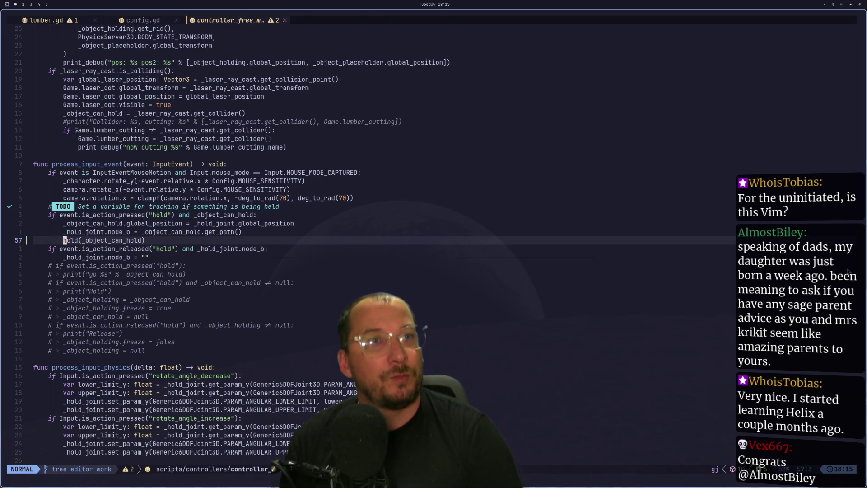
{"action": "key", "text": "super+shift+4"}
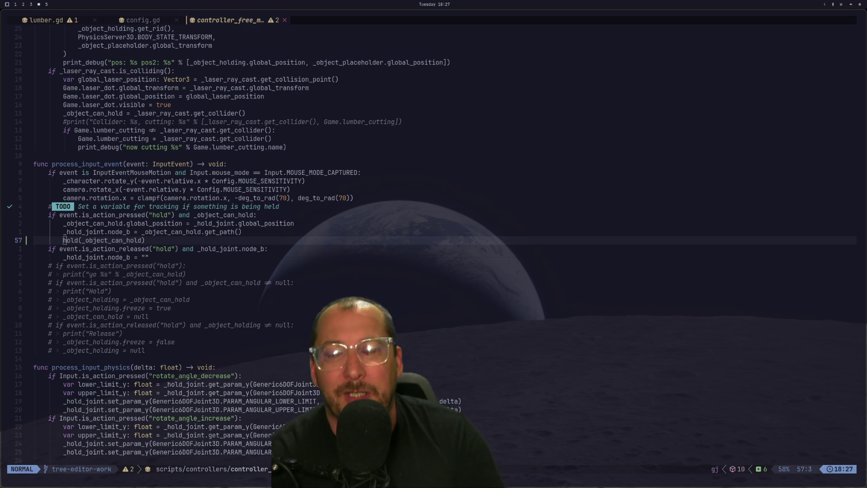
Switch away from Neovim to another desktop workspace.
{"action": "key", "text": "super+1"}
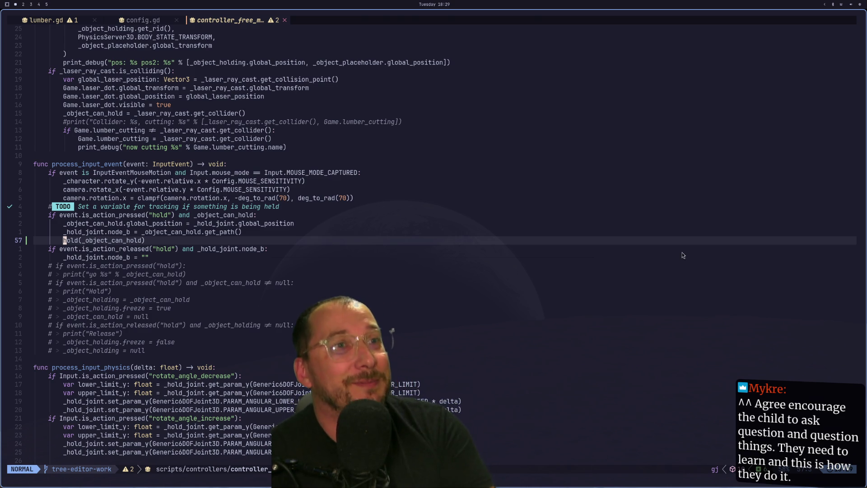
{"action": "key", "text": "super+4"}
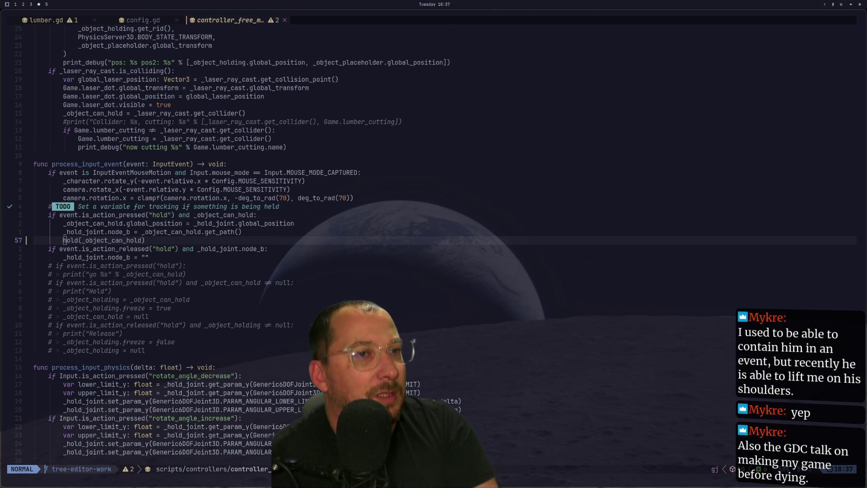
{"action": "left_click", "coordinate": [452, 232]}
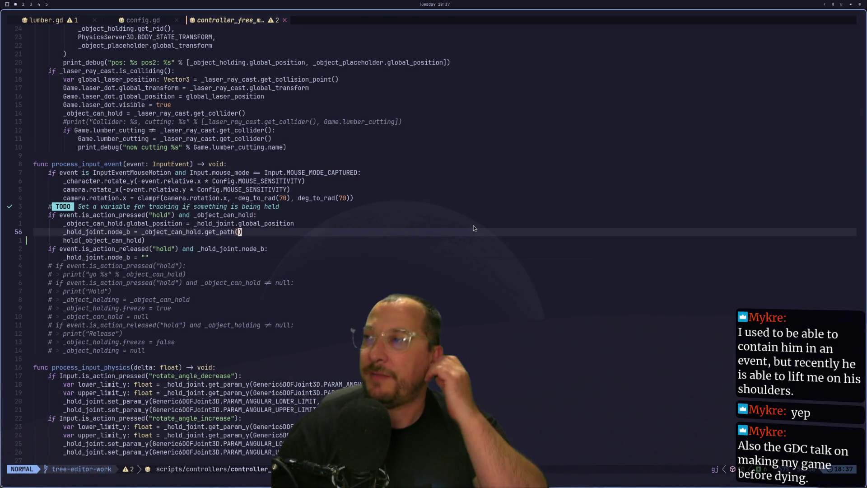
{"action": "key", "text": "Escape"}
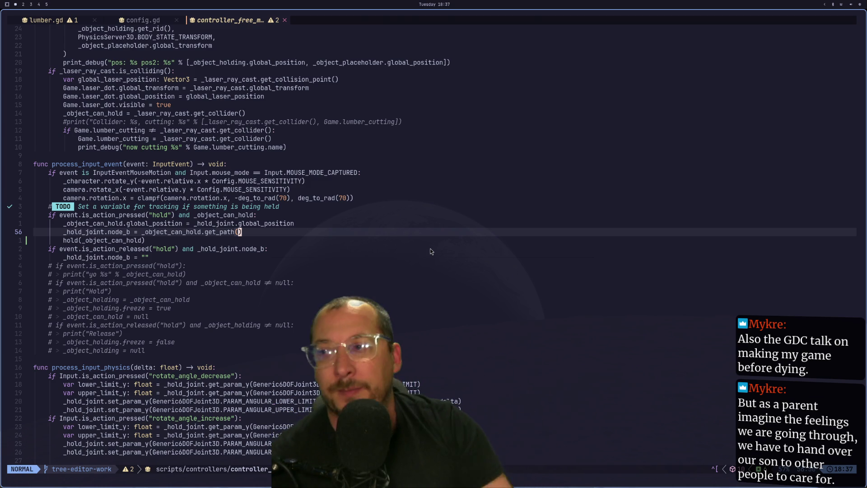
{"action": "scroll", "coordinate": [408, 310], "scroll_direction": "down", "scroll_amount": 2}
{"action": "scroll", "coordinate": [408, 310], "scroll_direction": "down", "scroll_amount": 2}
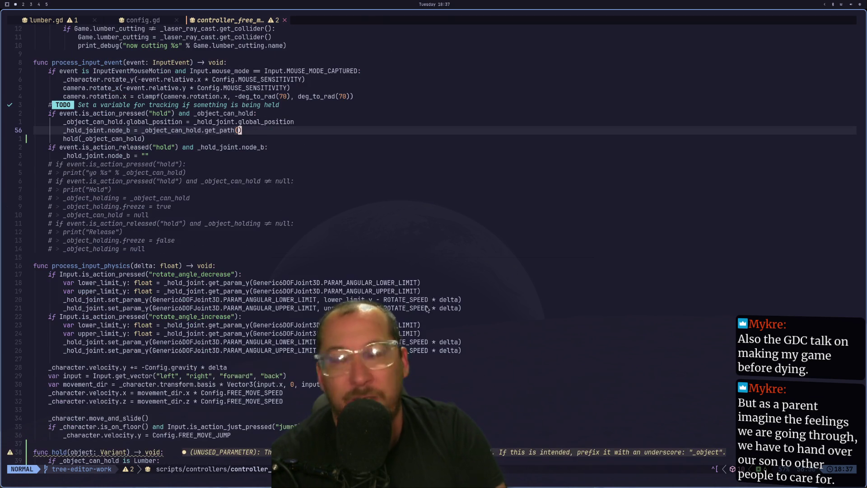